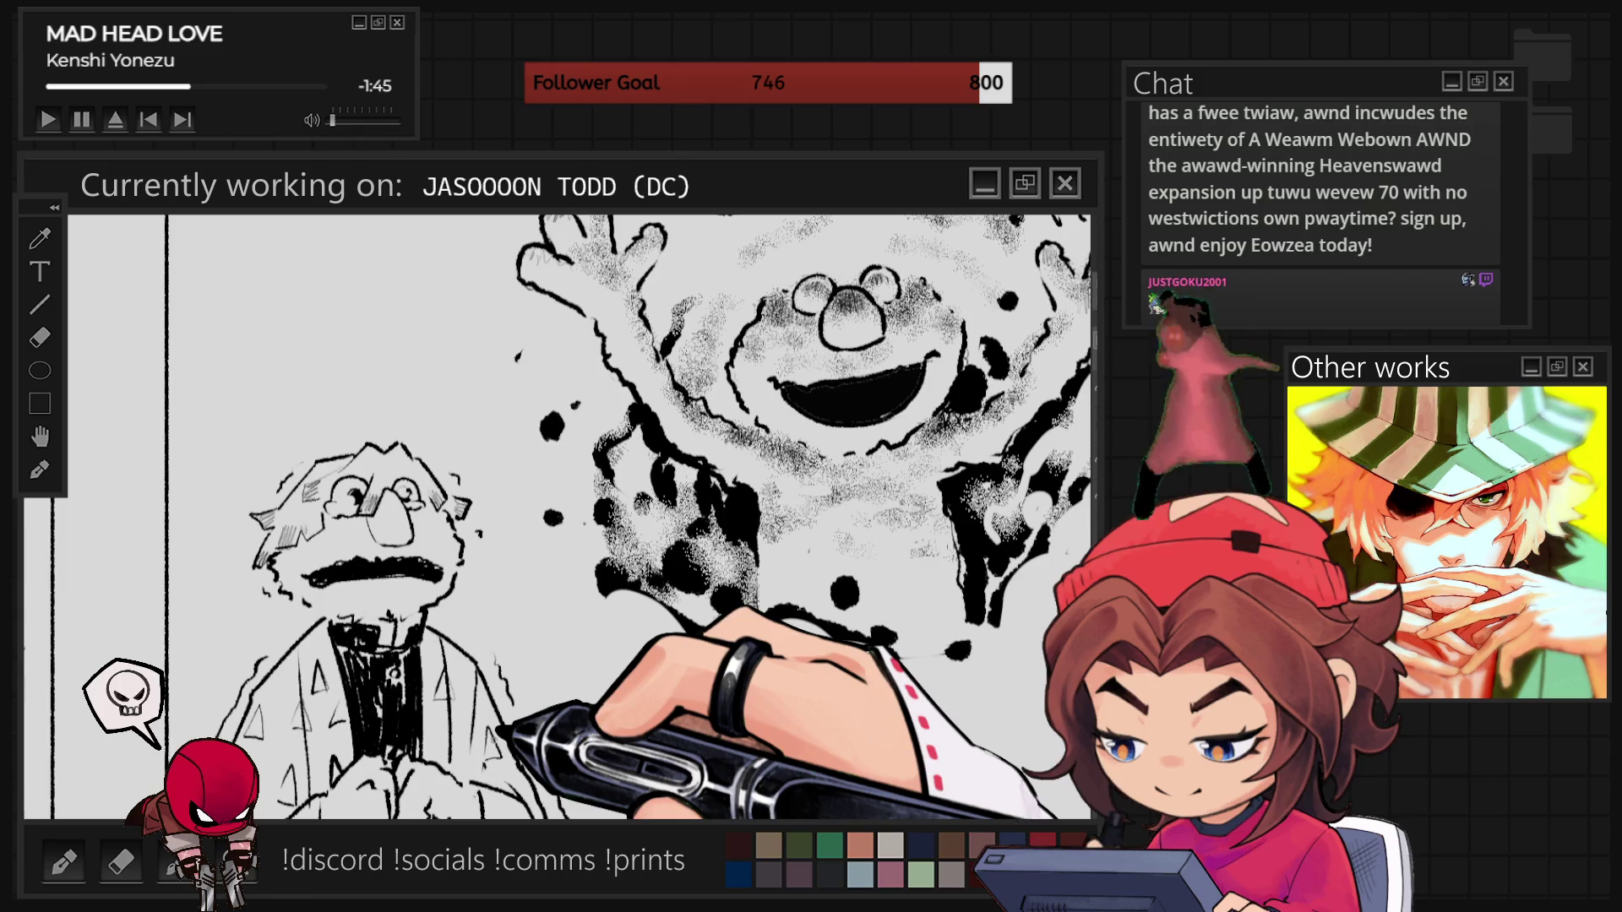
- Zoom out and back in to survey the Red Hood halftone poster
{"action": "key", "text": "ctrl+minus"}
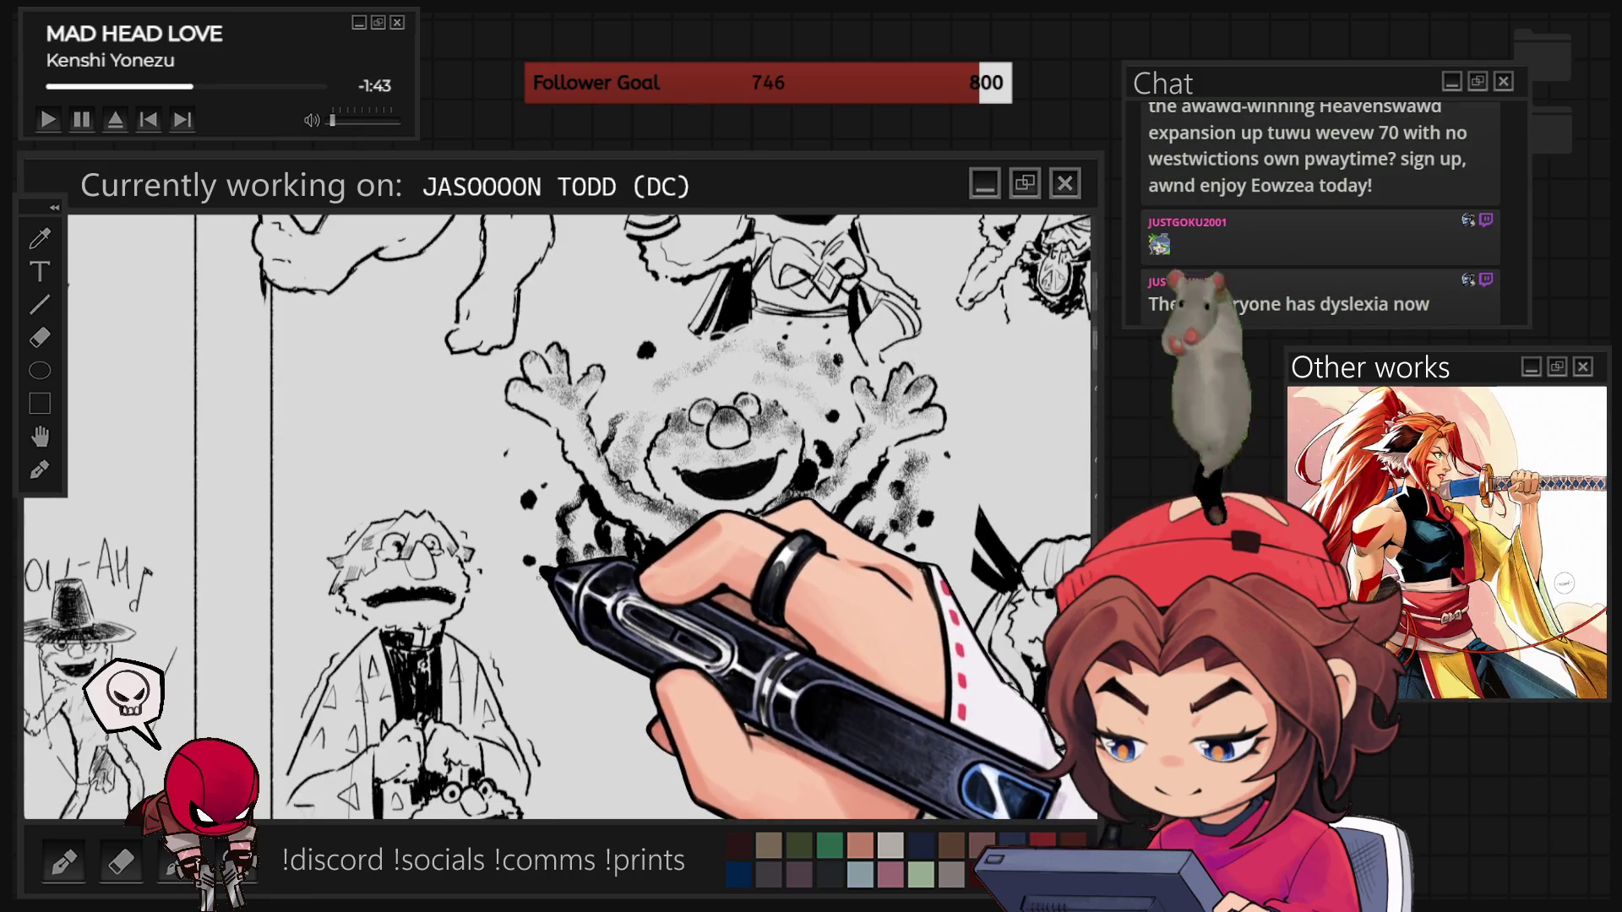
{"action": "key", "text": "ctrl+minus"}
{"action": "key", "text": "ctrl+plus"}
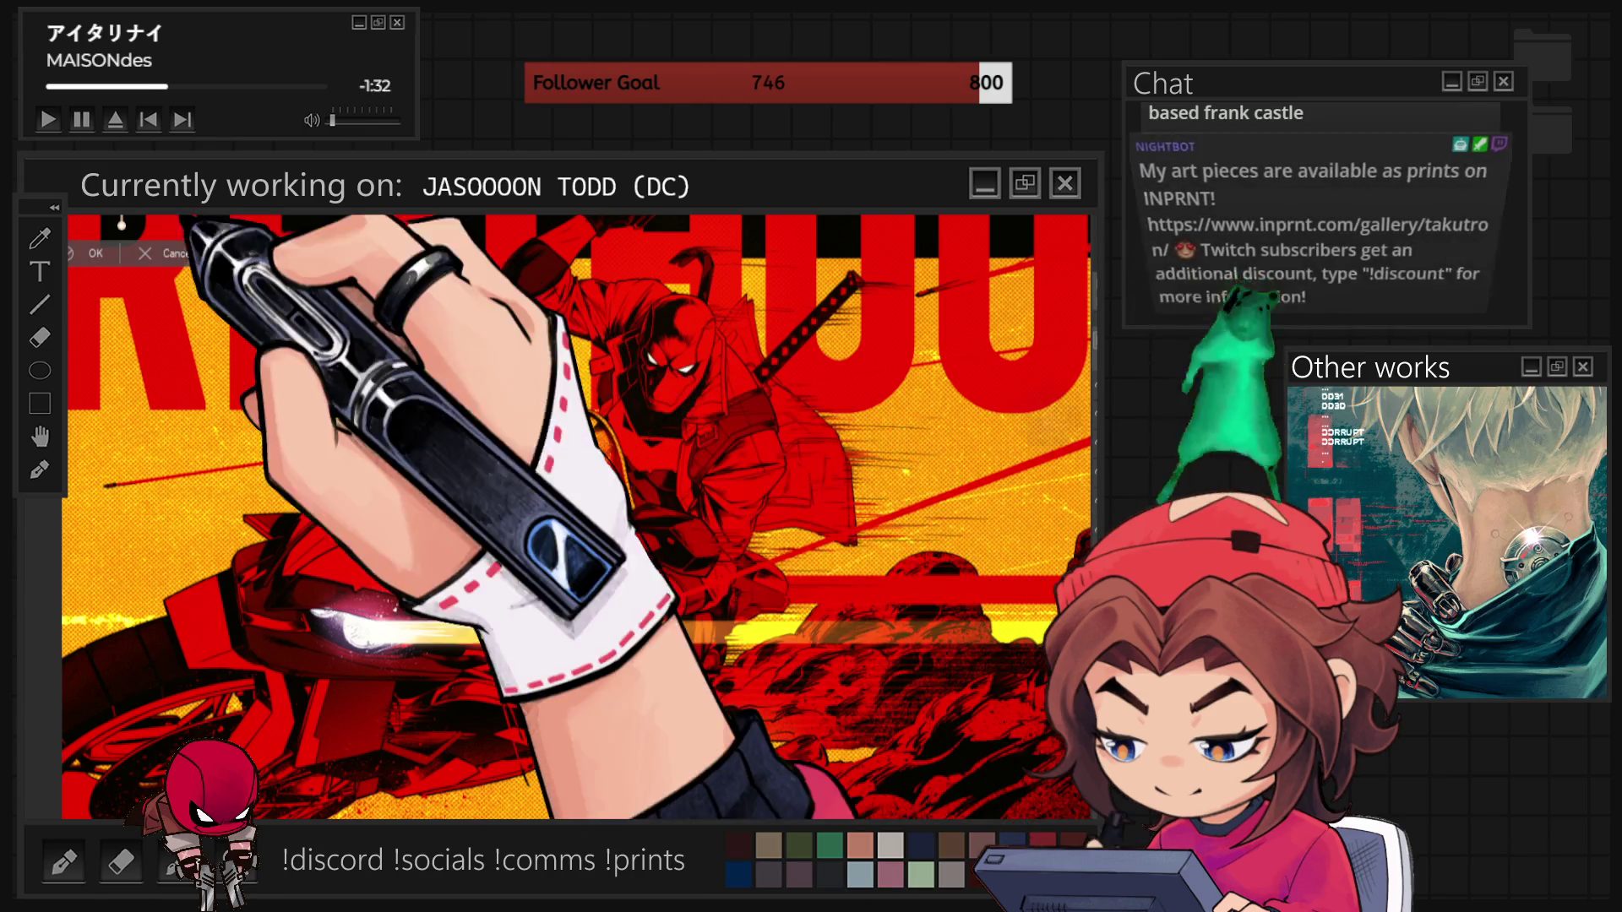
- Move the lens-flare image onto the motorcycle headlight and confirm its position
{"action": "mouse_move", "coordinate": [250, 516]}
{"action": "left_mouse_down"}
{"action": "mouse_move", "coordinate": [393, 598]}
{"action": "mouse_move", "coordinate": [394, 464]}
{"action": "mouse_move", "coordinate": [395, 553]}
{"action": "left_mouse_up"}
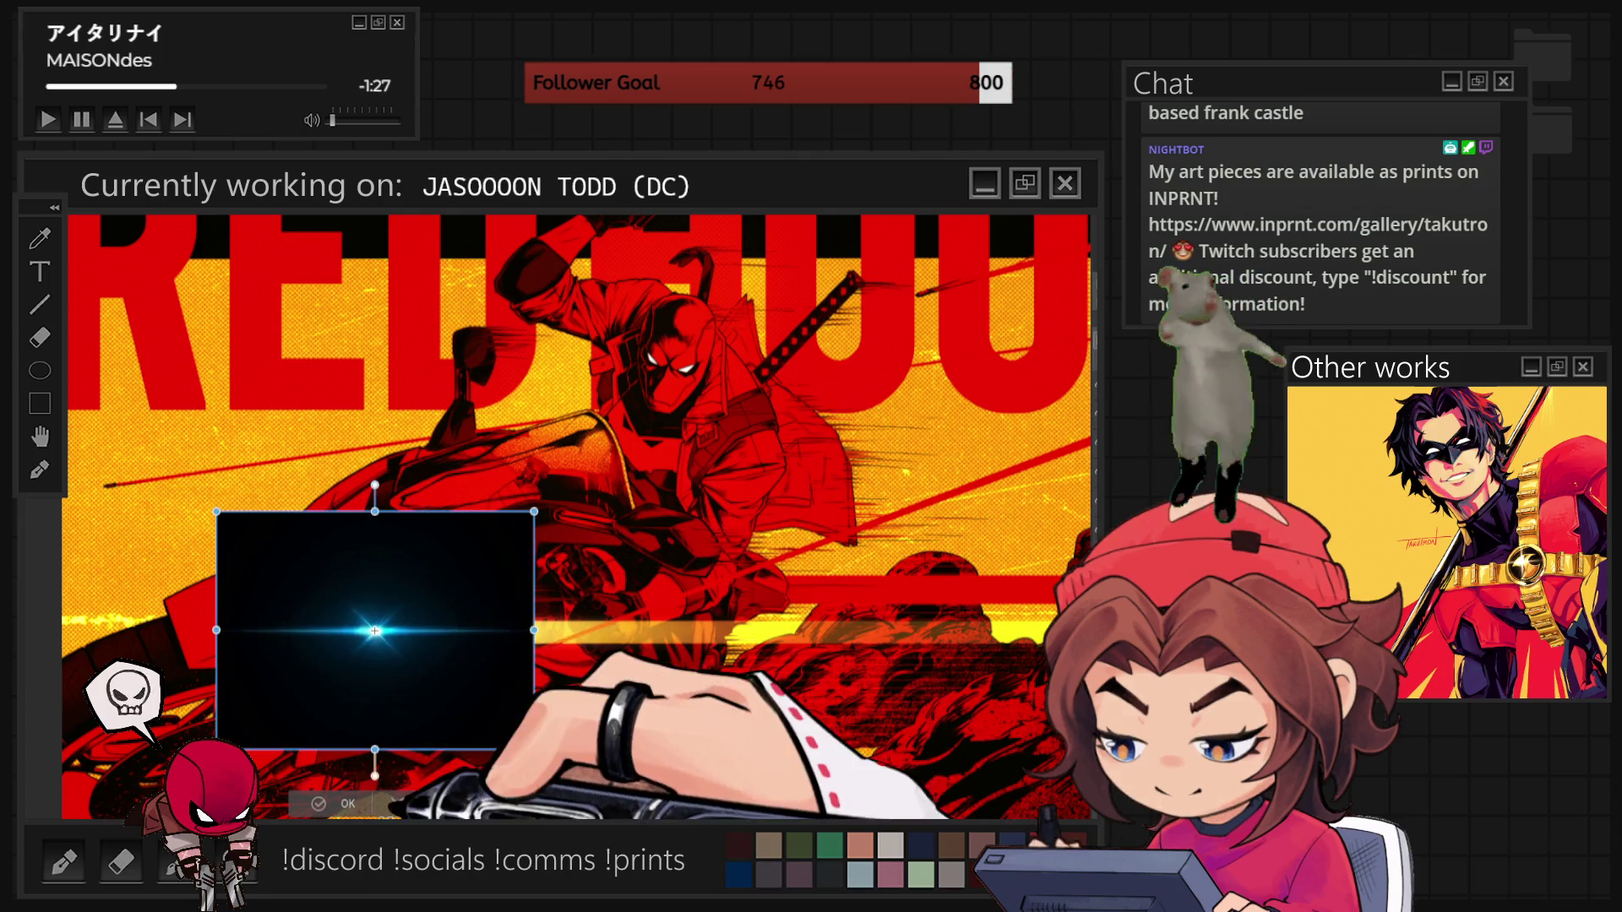
{"action": "key", "text": "Return"}
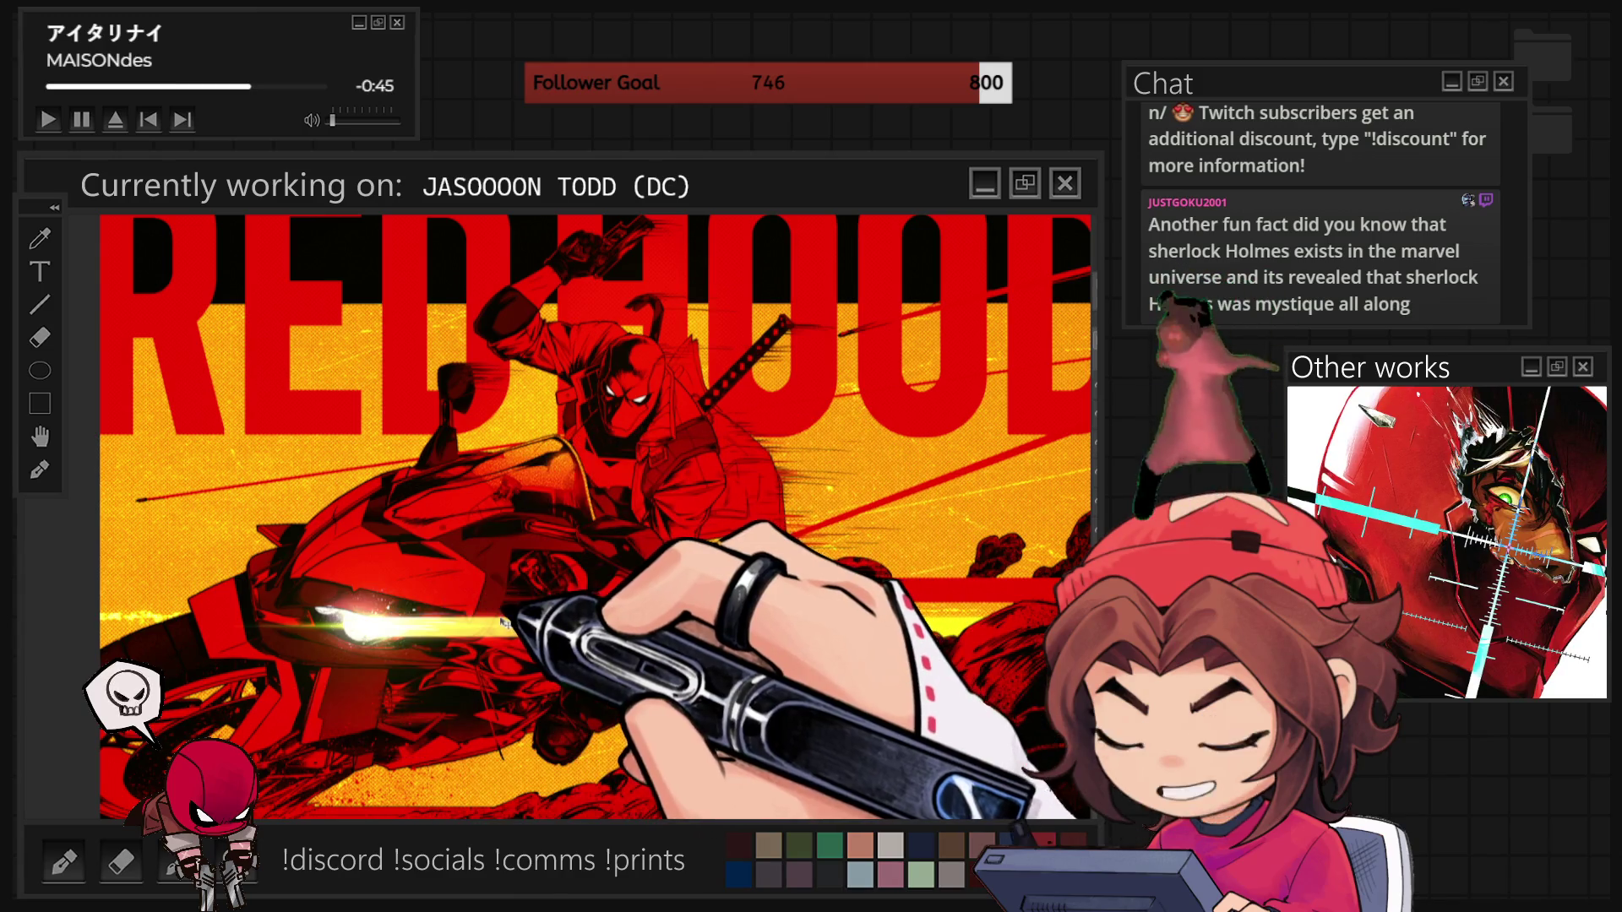
- Rotate the lens flare about 45° to line it up with the headlight, then commit
{"action": "key", "text": "ctrl+t"}
{"action": "mouse_move", "coordinate": [511, 477]}
{"action": "left_mouse_down"}
{"action": "mouse_move", "coordinate": [575, 618]}
{"action": "mouse_move", "coordinate": [319, 706]}
{"action": "mouse_move", "coordinate": [353, 728]}
{"action": "left_mouse_up"}
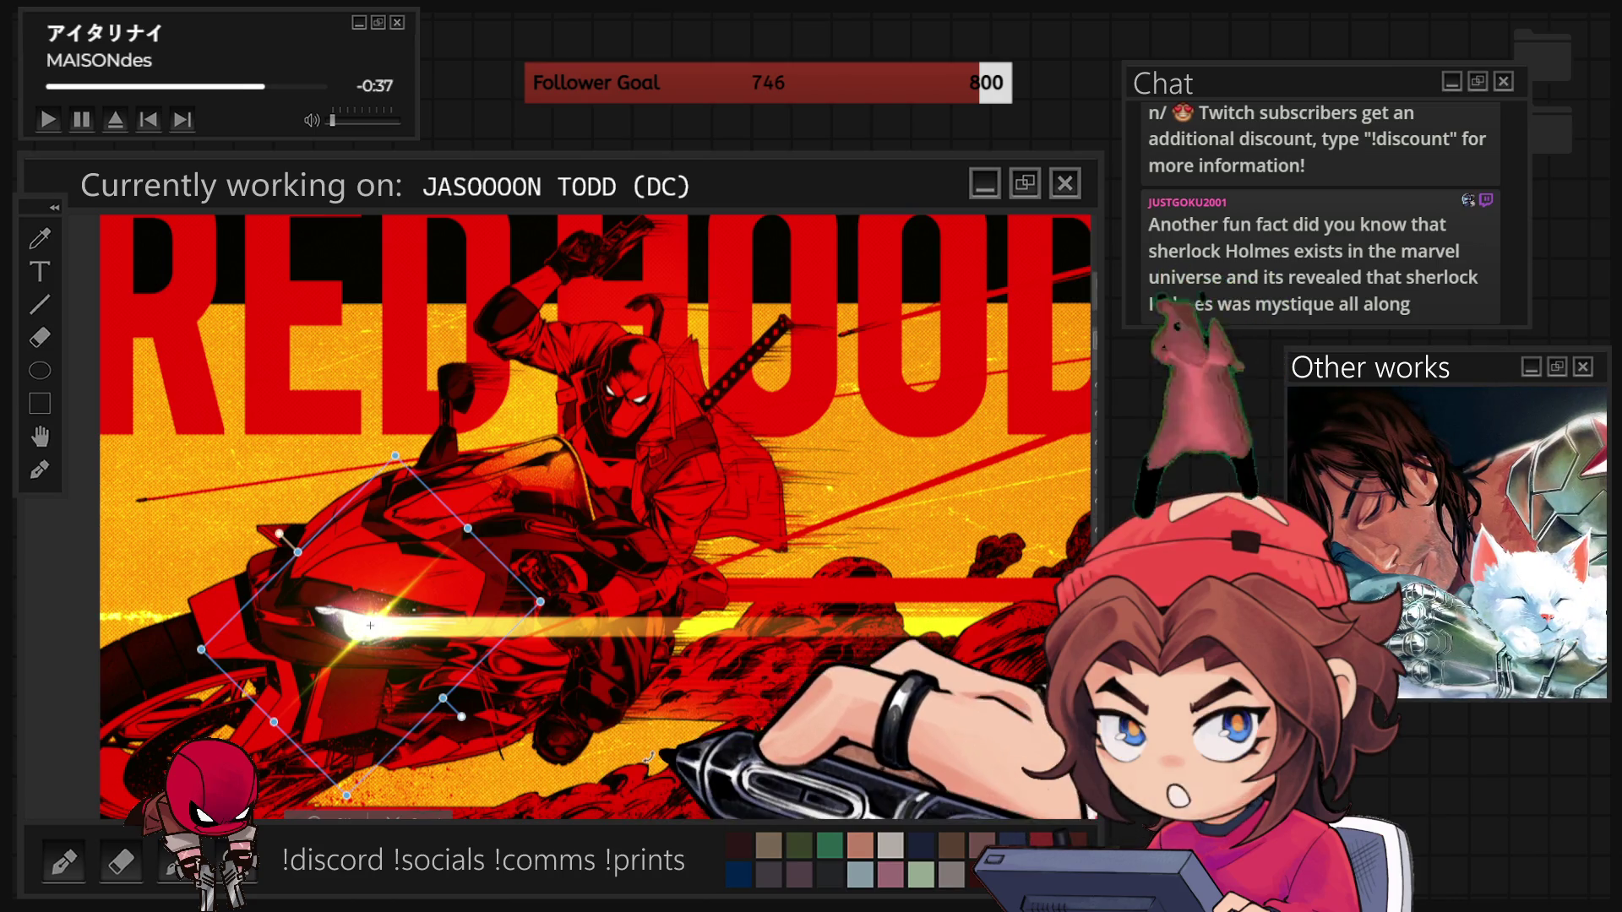
{"action": "left_click_drag", "start_coordinate": [719, 800], "coordinate": [665, 628]}
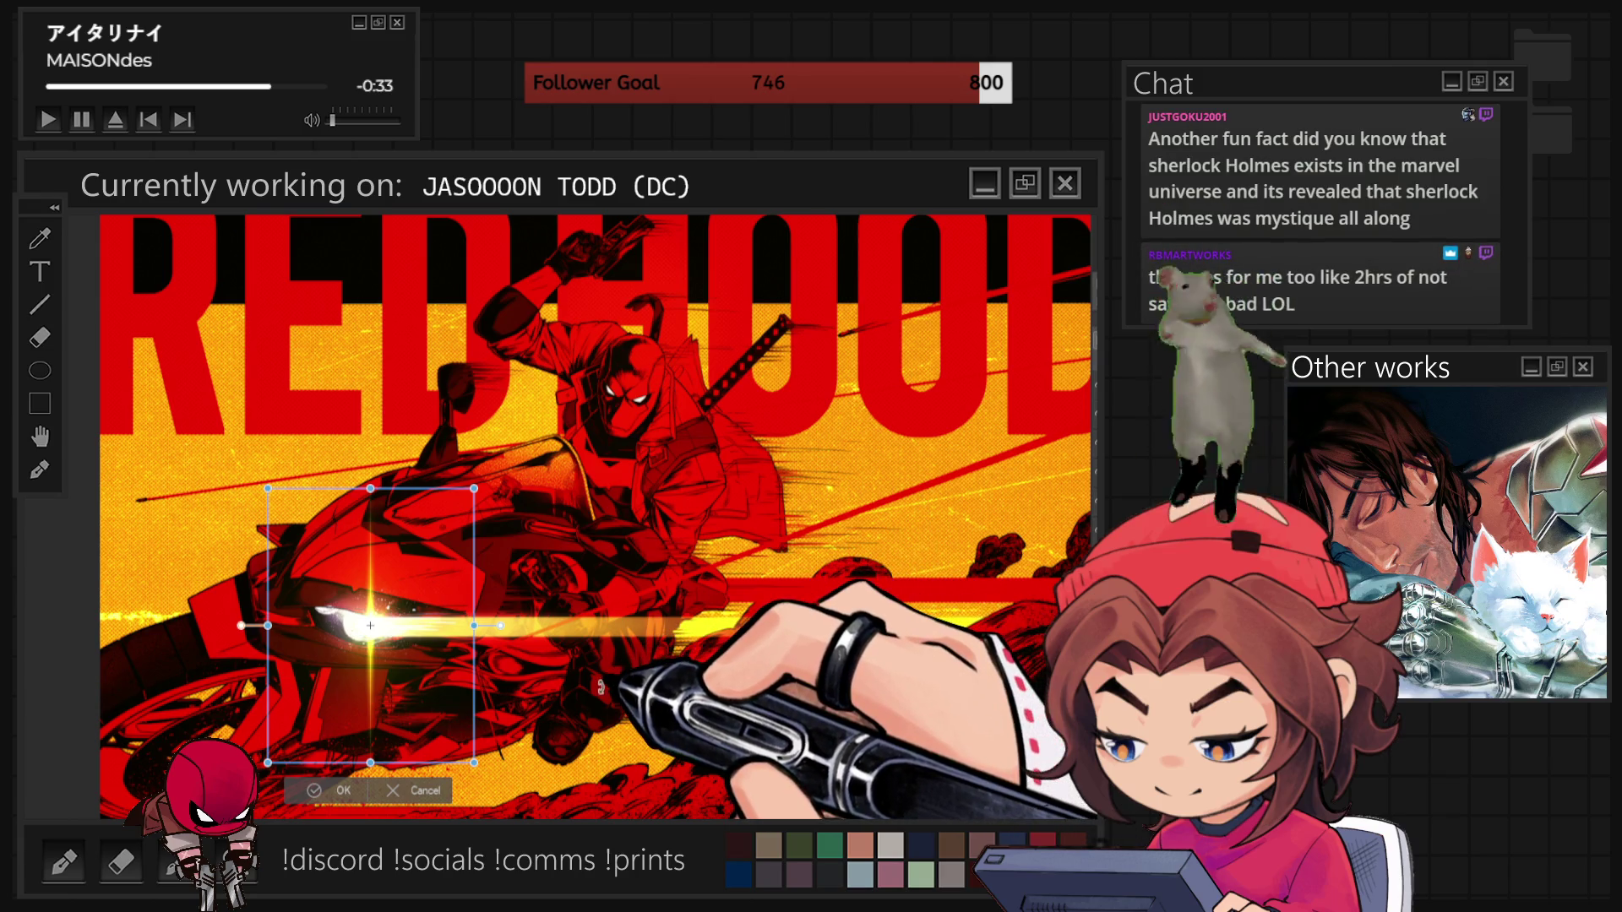
{"action": "left_click_drag", "start_coordinate": [658, 630], "coordinate": [600, 686]}
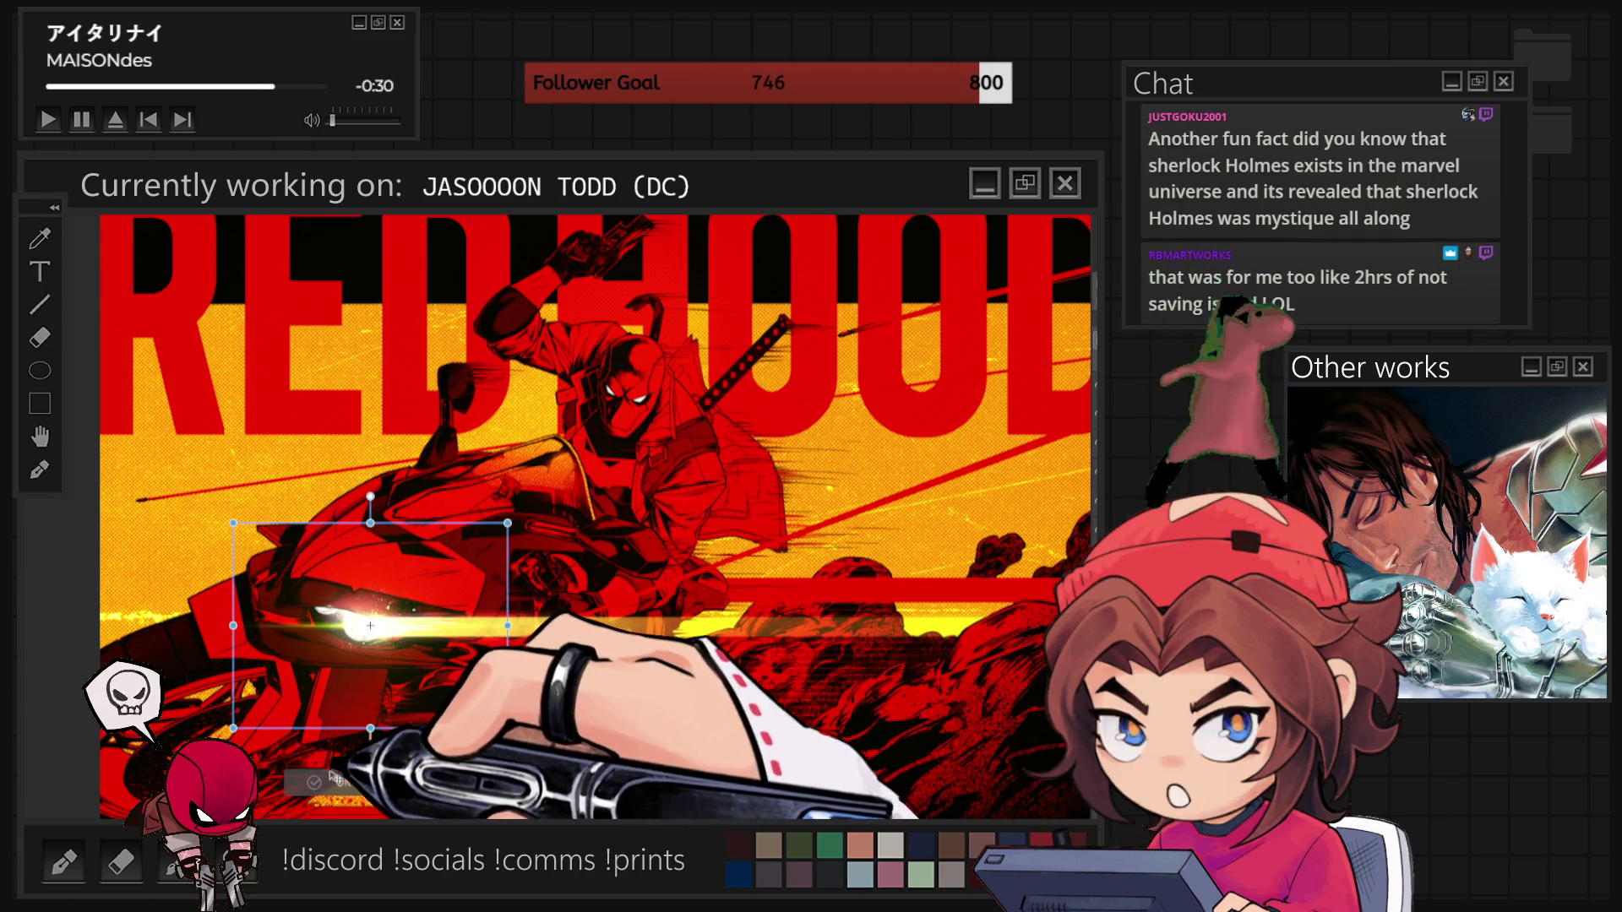
{"action": "key", "text": "Return"}
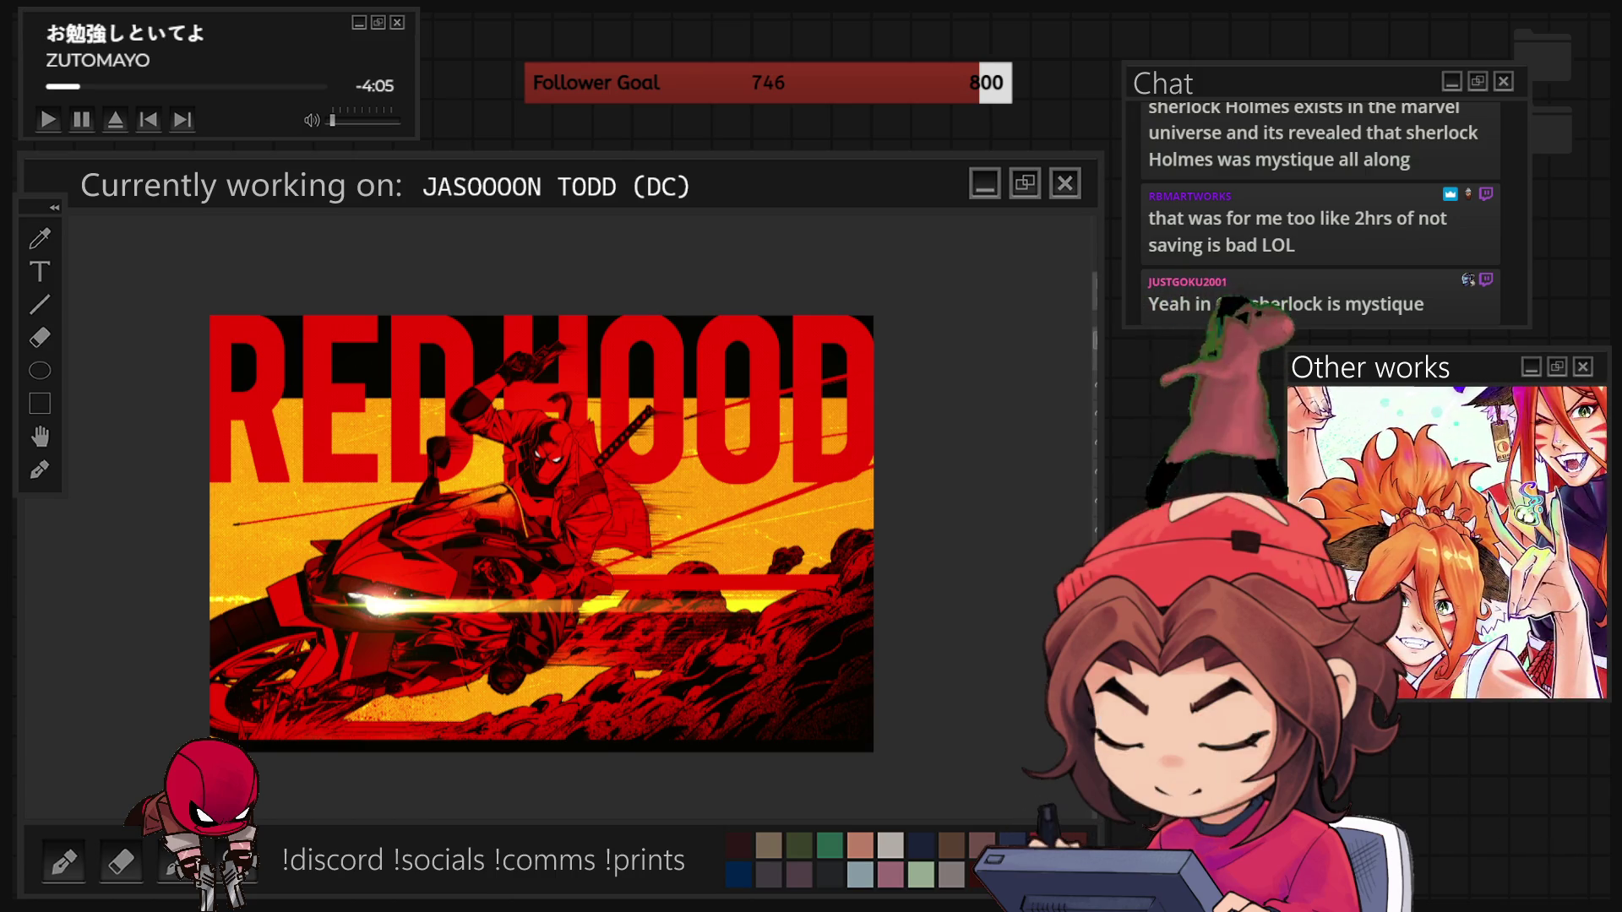
- Add a paper texture from Materials as a new Paper01 layer over the poster
{"action": "key", "text": "Tab"}
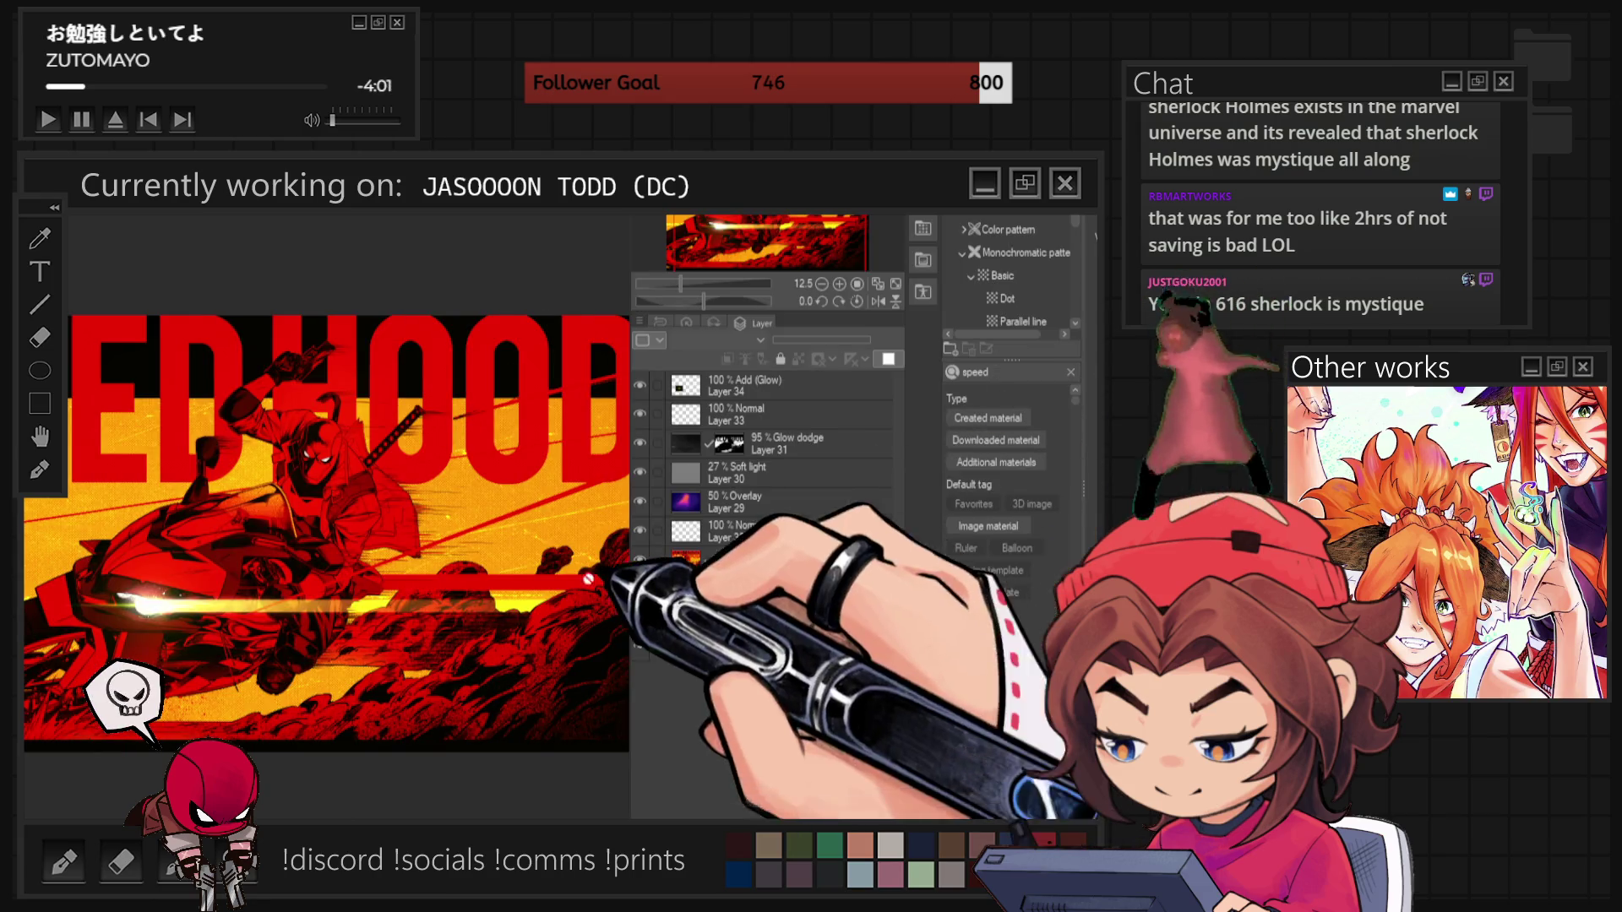
{"action": "left_click", "coordinate": [1071, 372]}
{"action": "type", "text": "paper"}
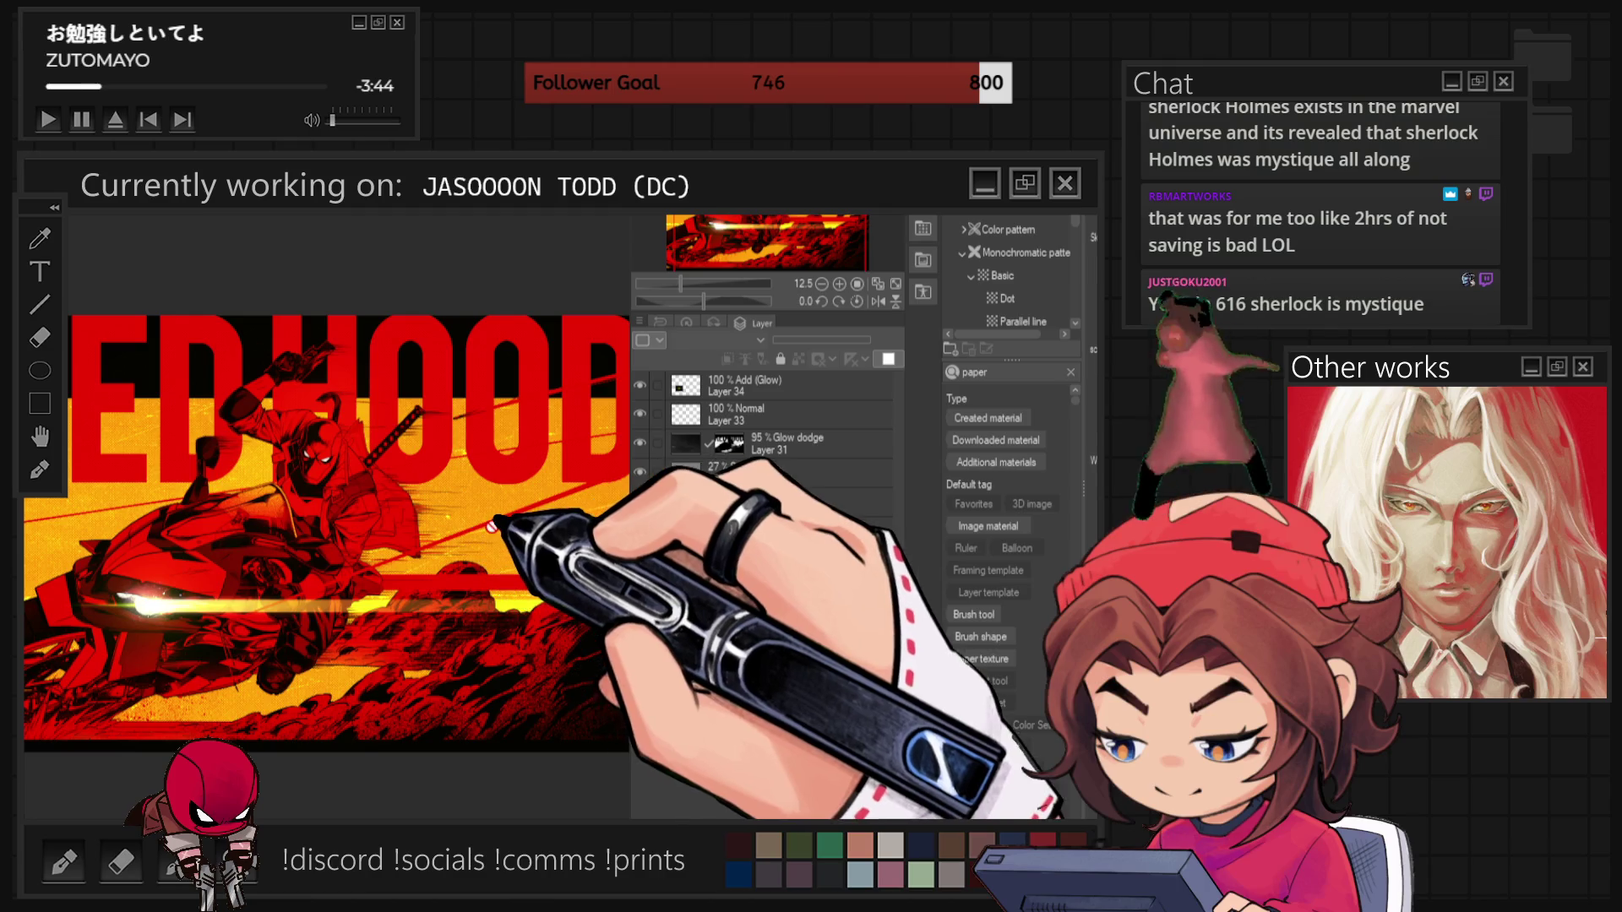
{"action": "key", "text": "ctrl+v"}
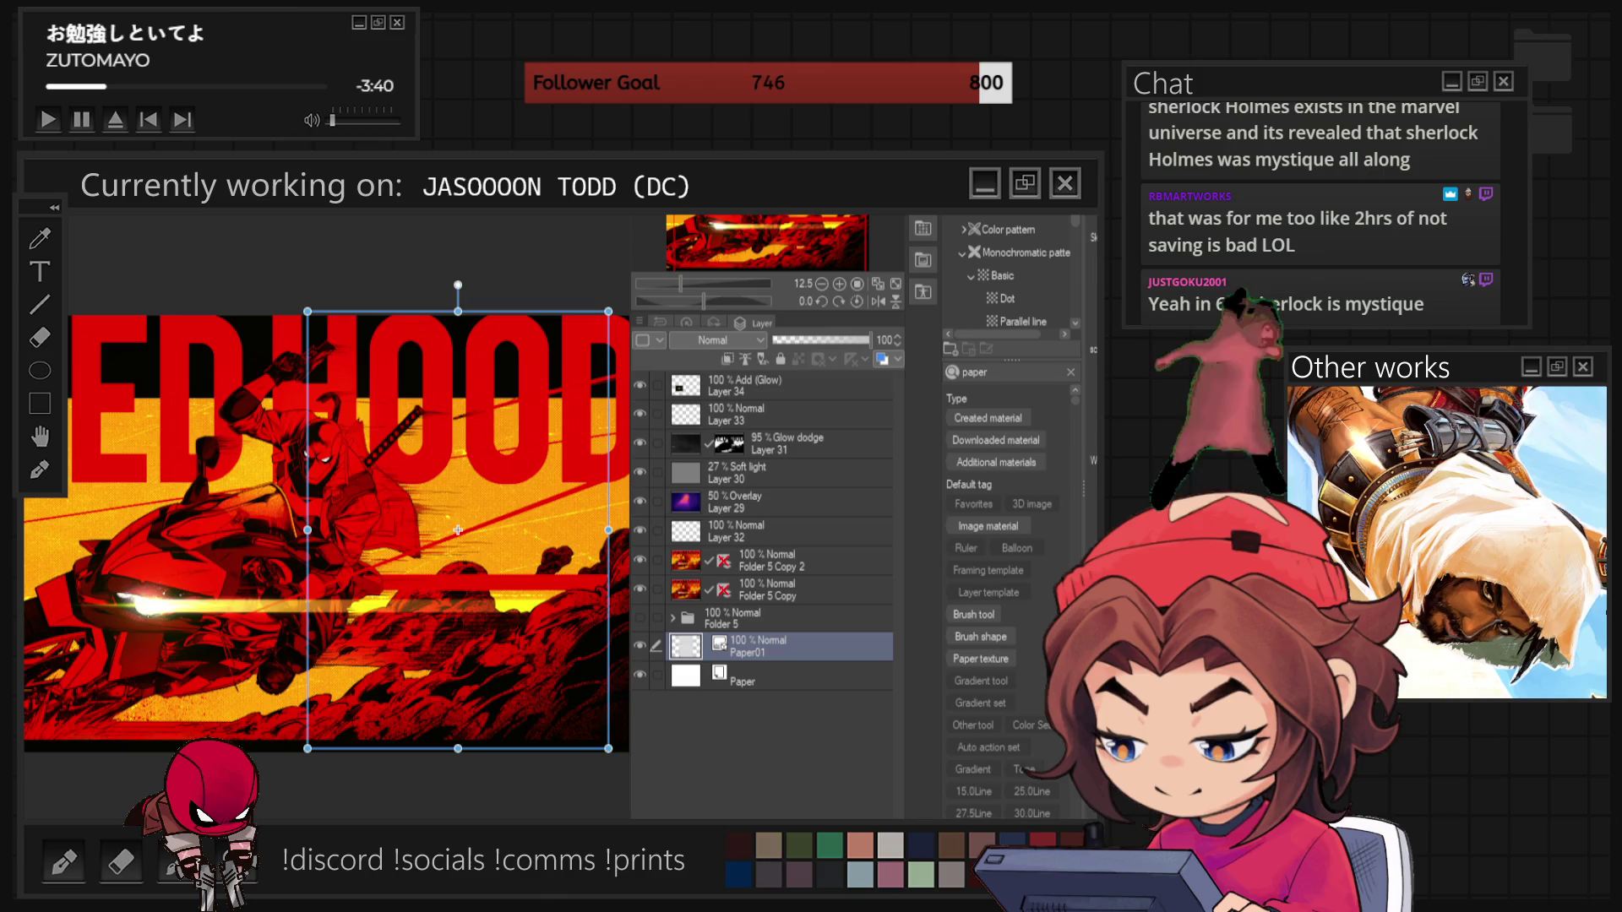
{"action": "key", "text": "Tab"}
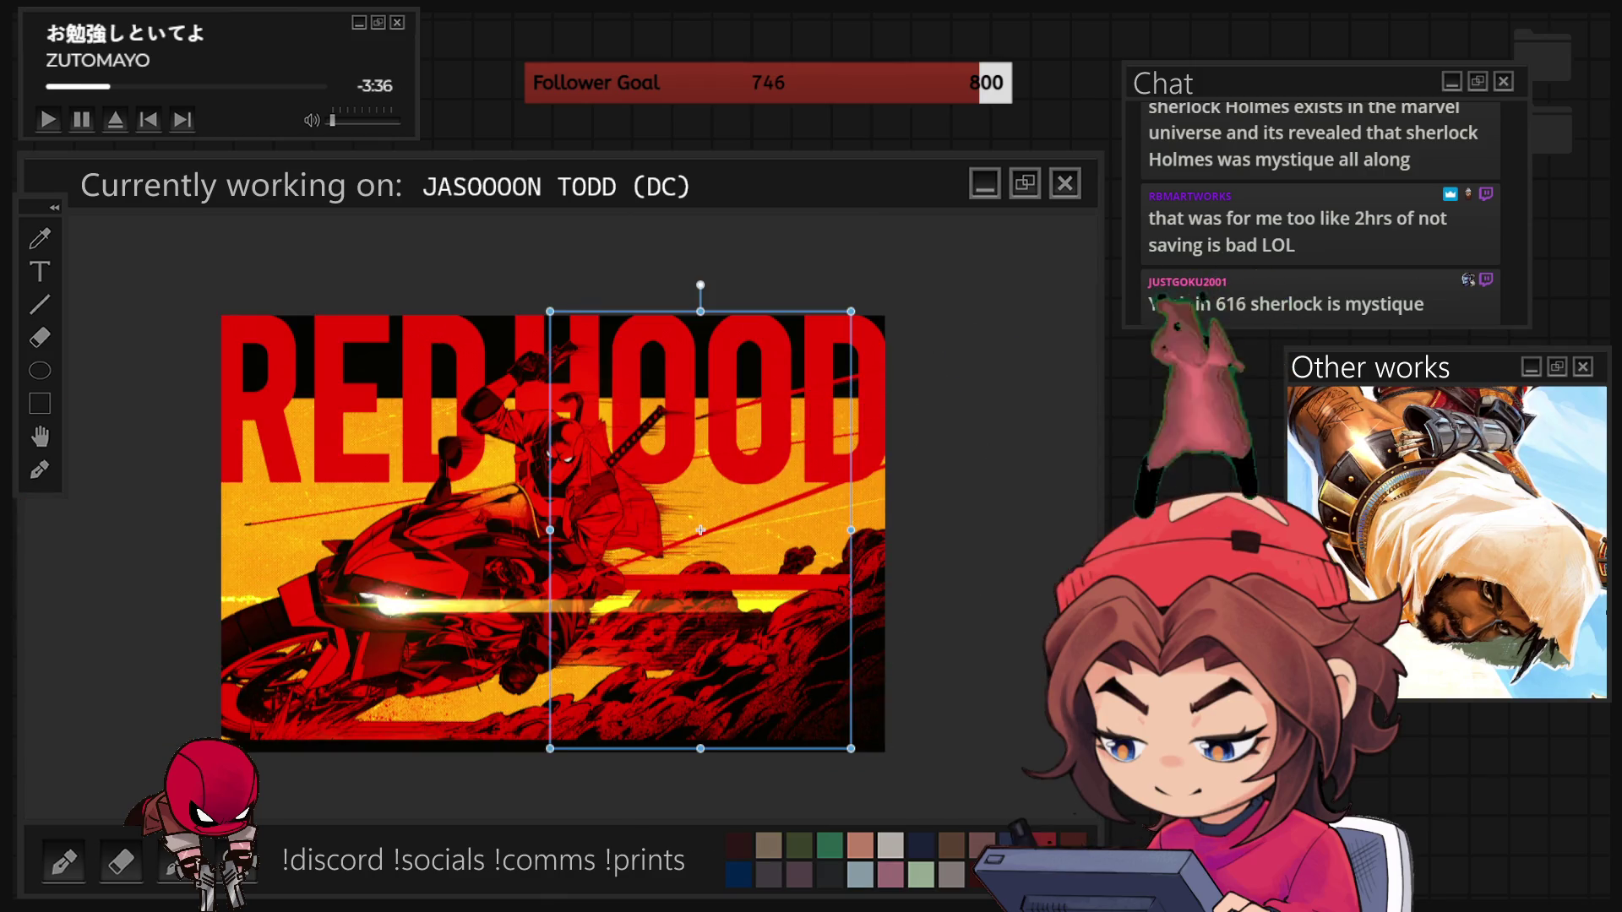
{"action": "scroll", "coordinate": [700, 530], "scroll_direction": "up", "scroll_amount": 5}
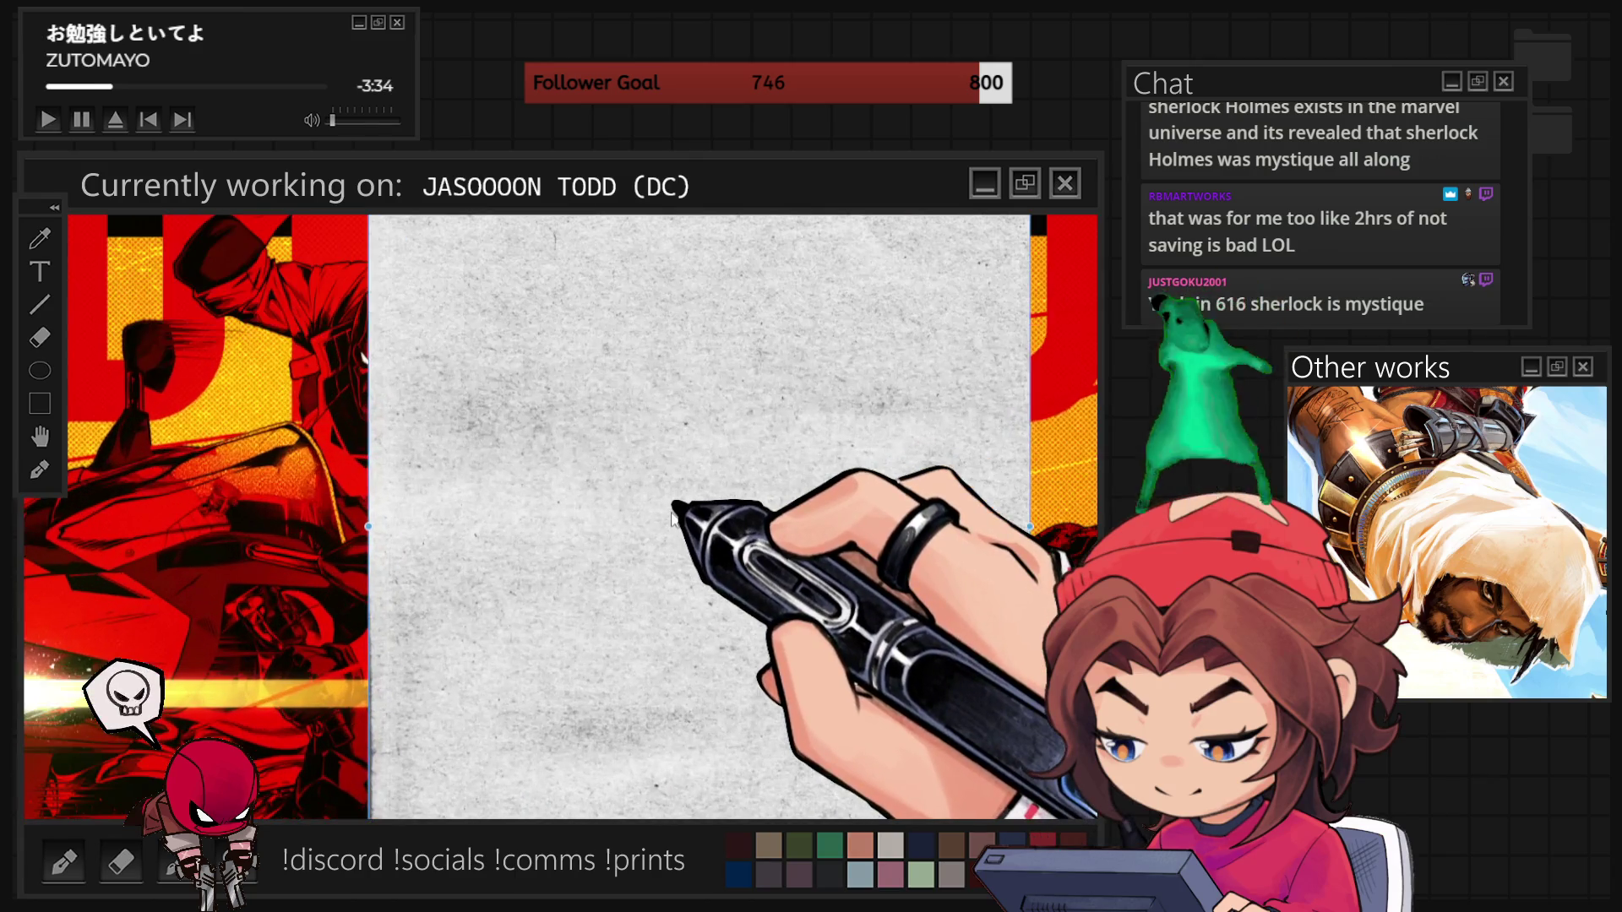
- Rotate the Paper01 texture to landscape and stretch it across the whole poster
{"action": "scroll", "coordinate": [672, 517], "scroll_direction": "down", "scroll_amount": 5}
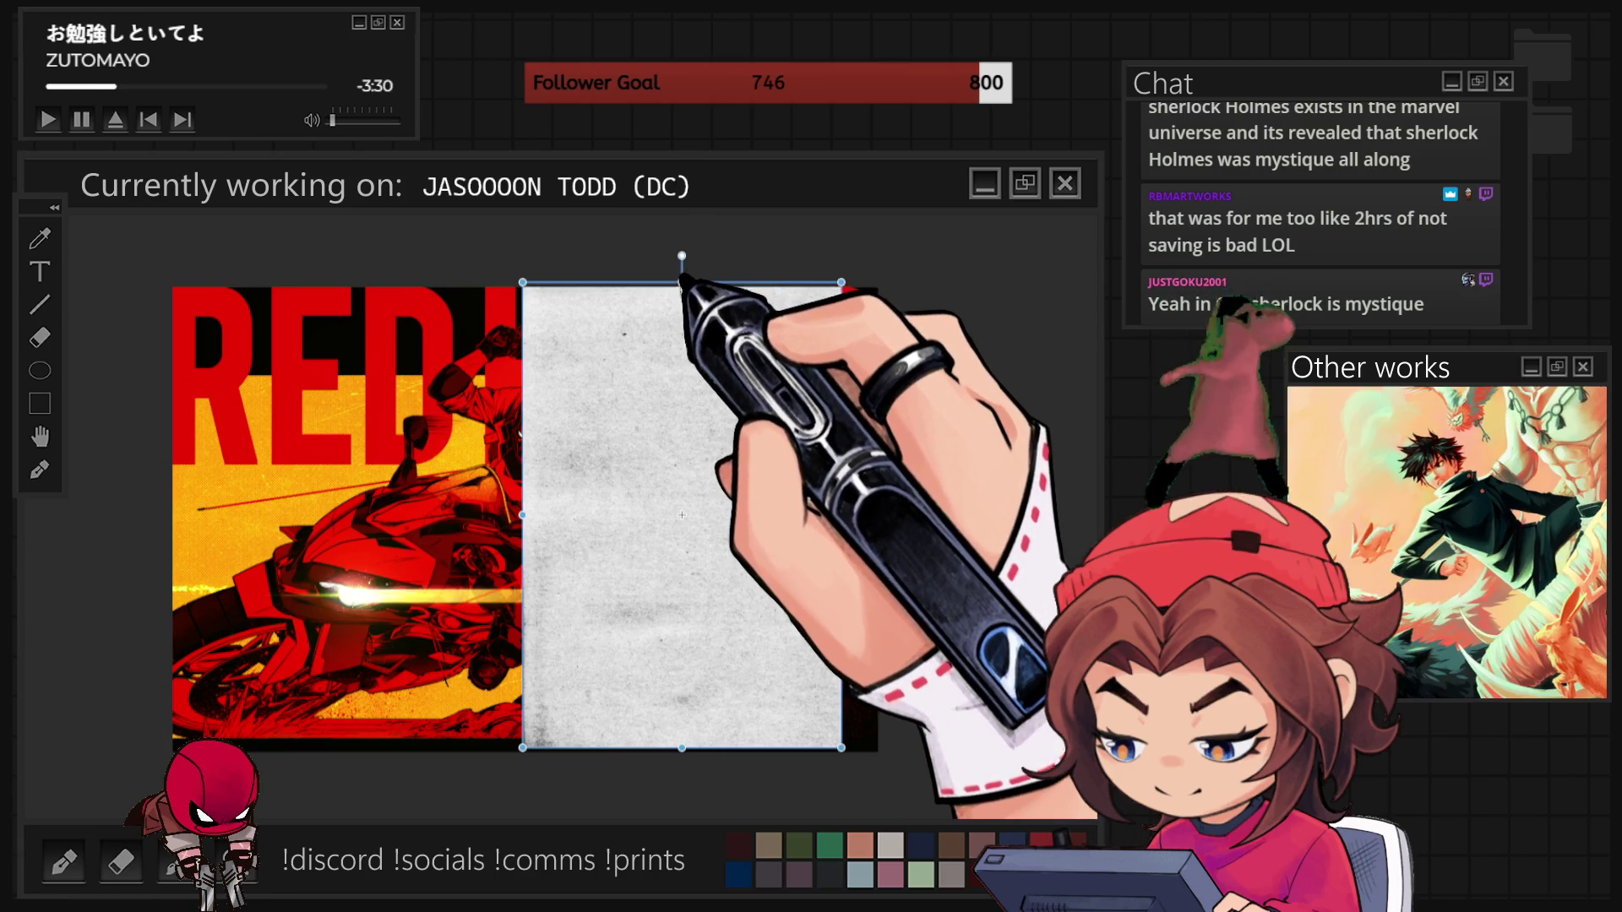
{"action": "left_click_drag", "start_coordinate": [682, 256], "coordinate": [941, 515]}
{"action": "mouse_move", "coordinate": [913, 673]}
{"action": "left_mouse_down"}
{"action": "mouse_move", "coordinate": [627, 618]}
{"action": "mouse_move", "coordinate": [625, 589]}
{"action": "mouse_move", "coordinate": [878, 763]}
{"action": "left_mouse_up"}
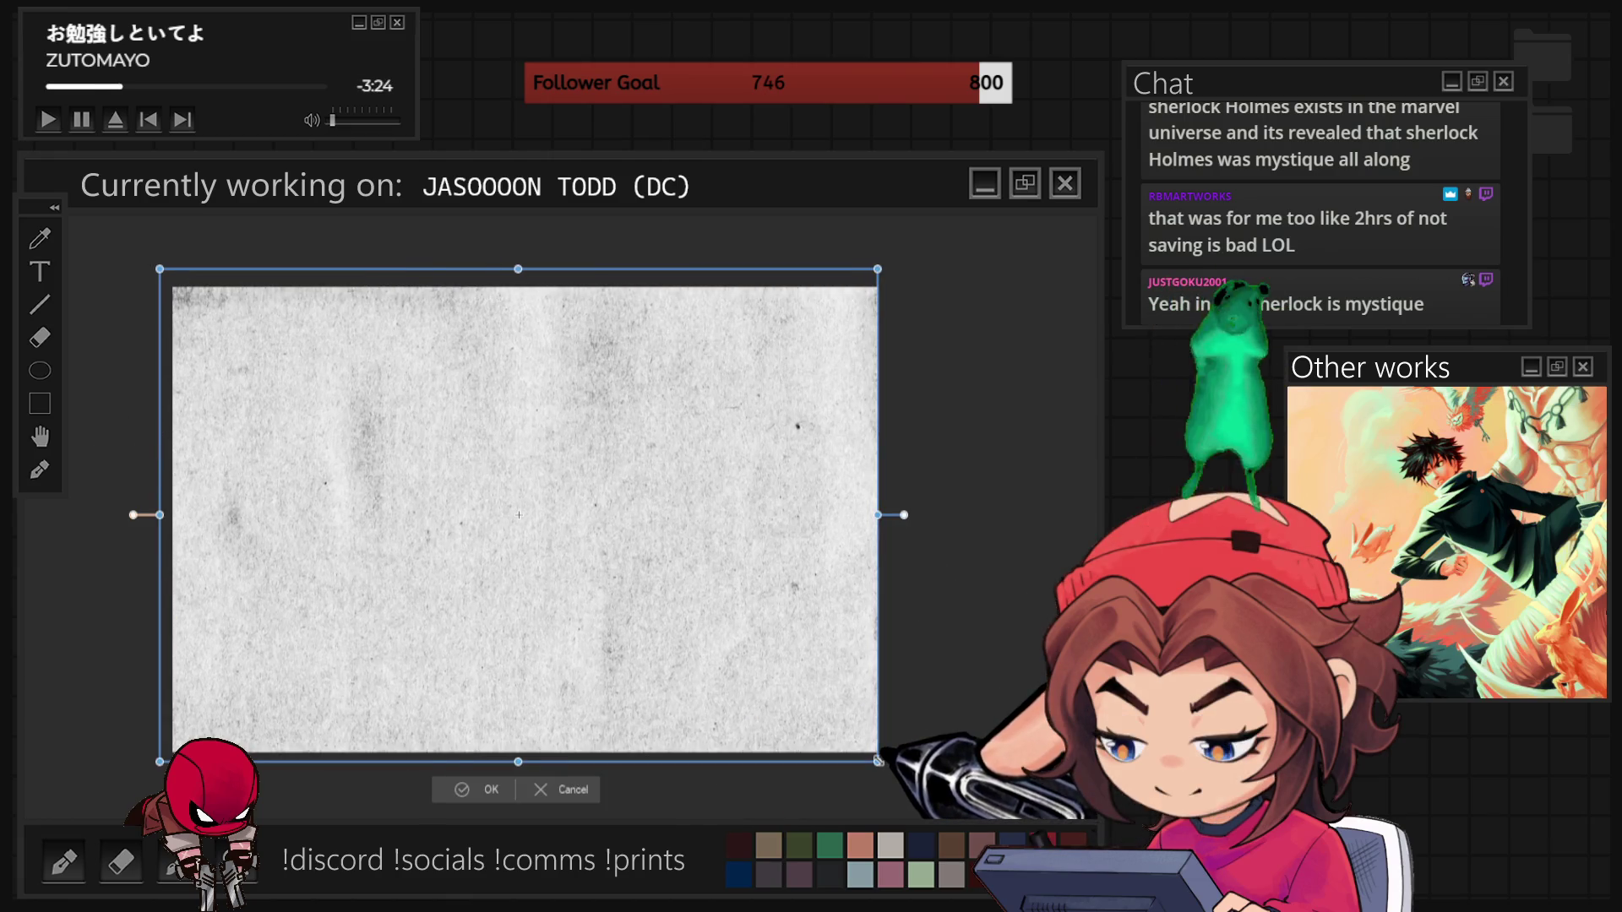
{"action": "left_click", "coordinate": [471, 800]}
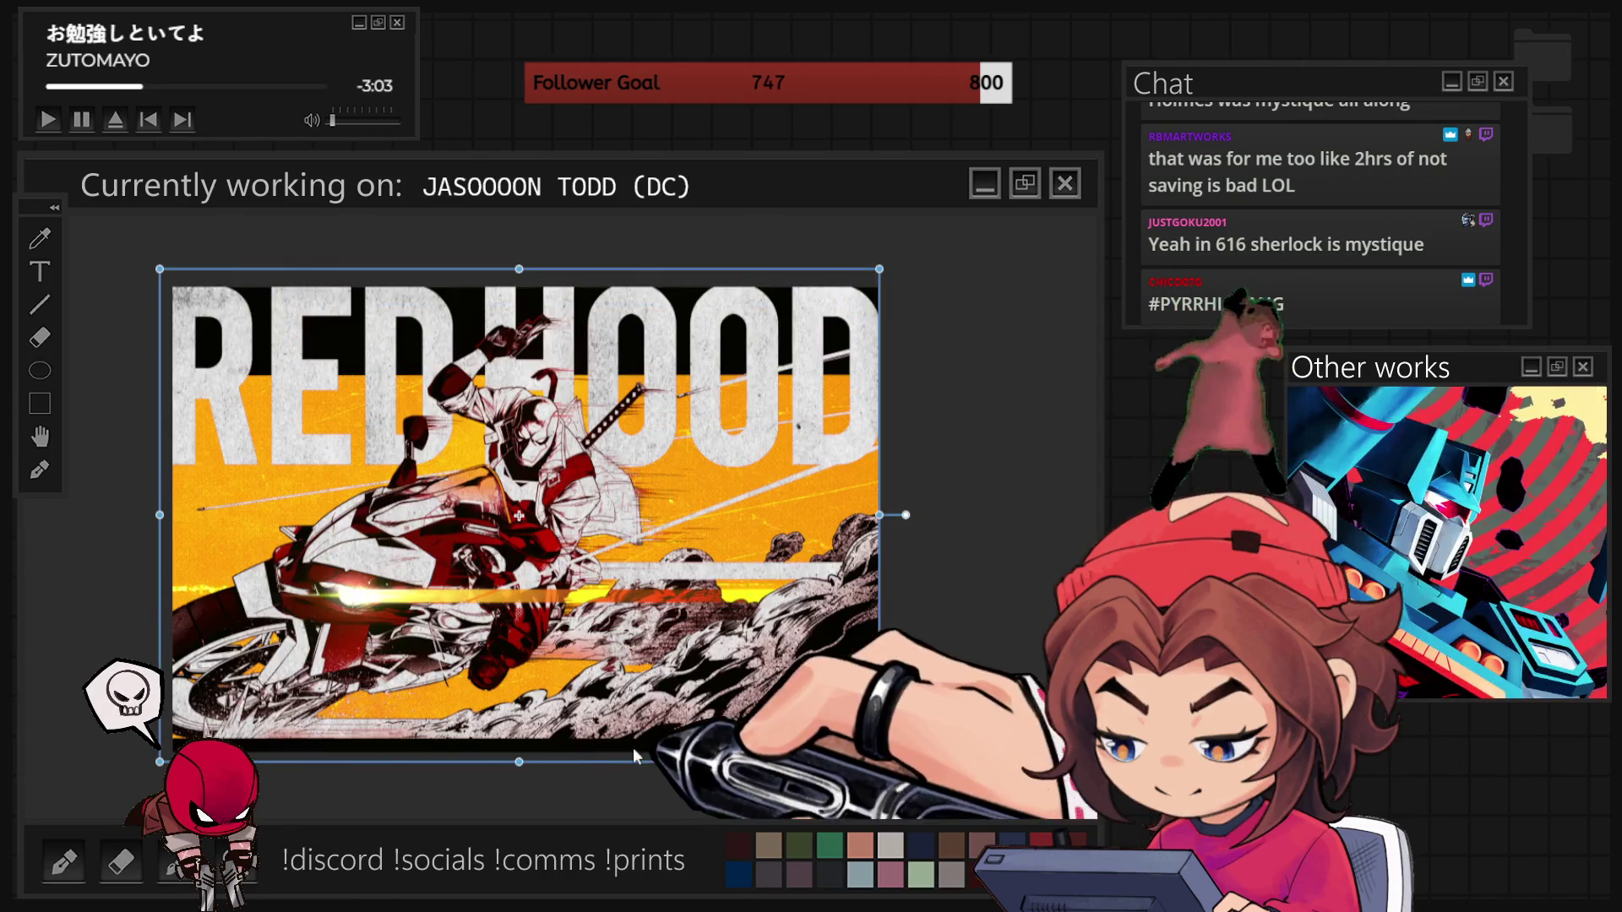
- Zoom in and undo to bring back the red tint over the yellow background
{"action": "key", "text": "ctrl+plus"}
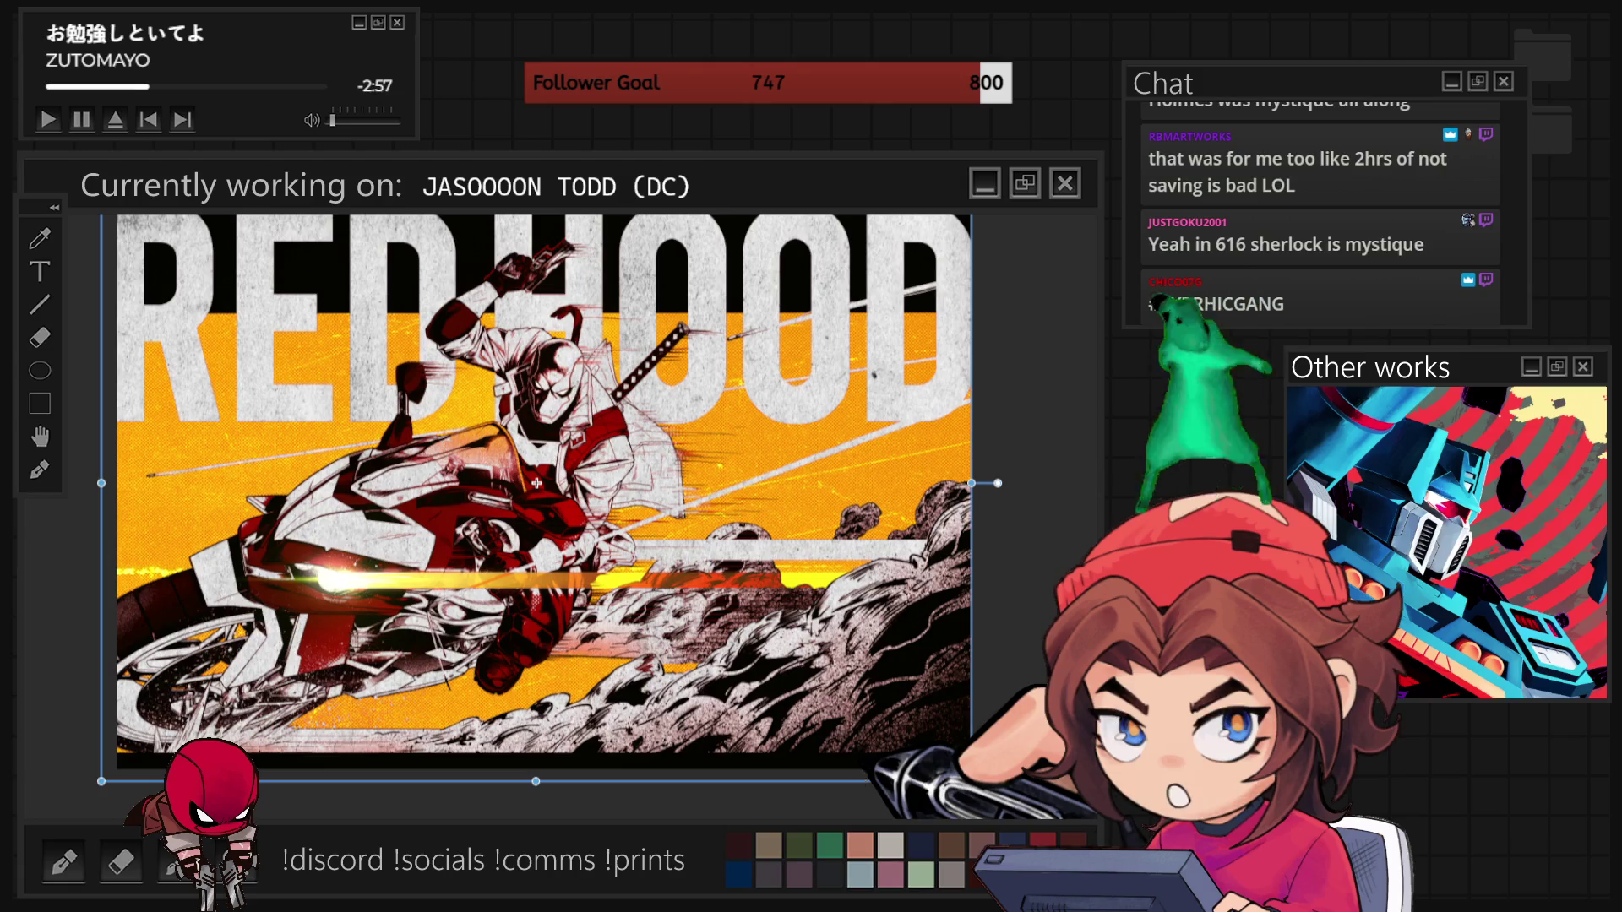
{"action": "key", "text": "ctrl+z"}
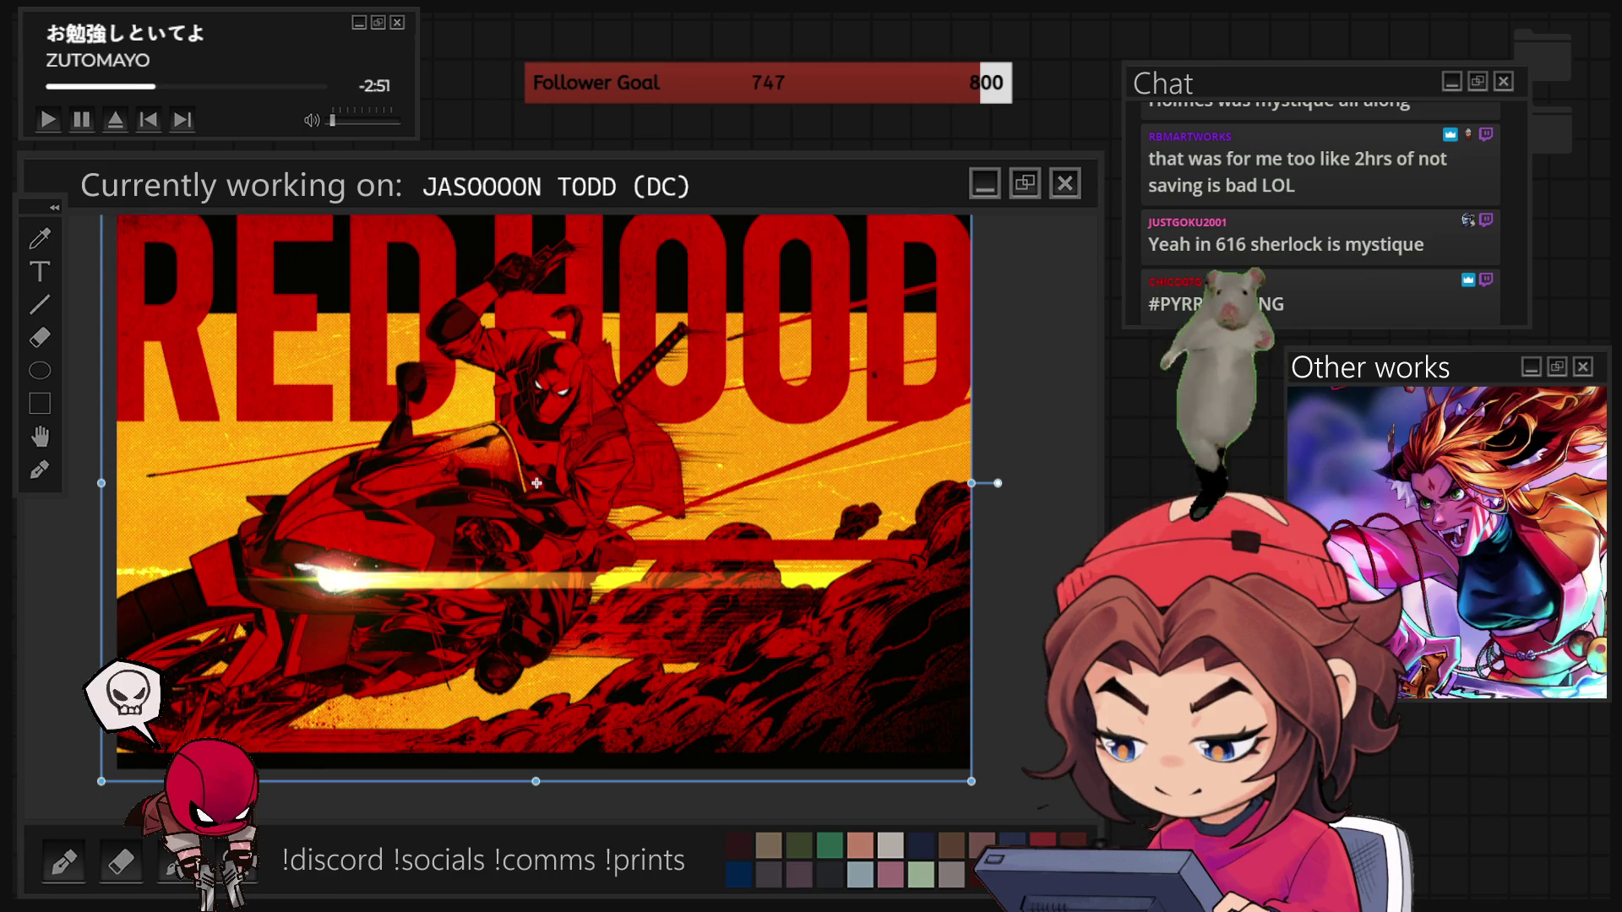
- Compare darker, orange, and pink-white blends, settling on saturated red-orange tones
{"action": "key", "text": "ctrl+z"}
{"action": "key", "text": "ctrl+z"}
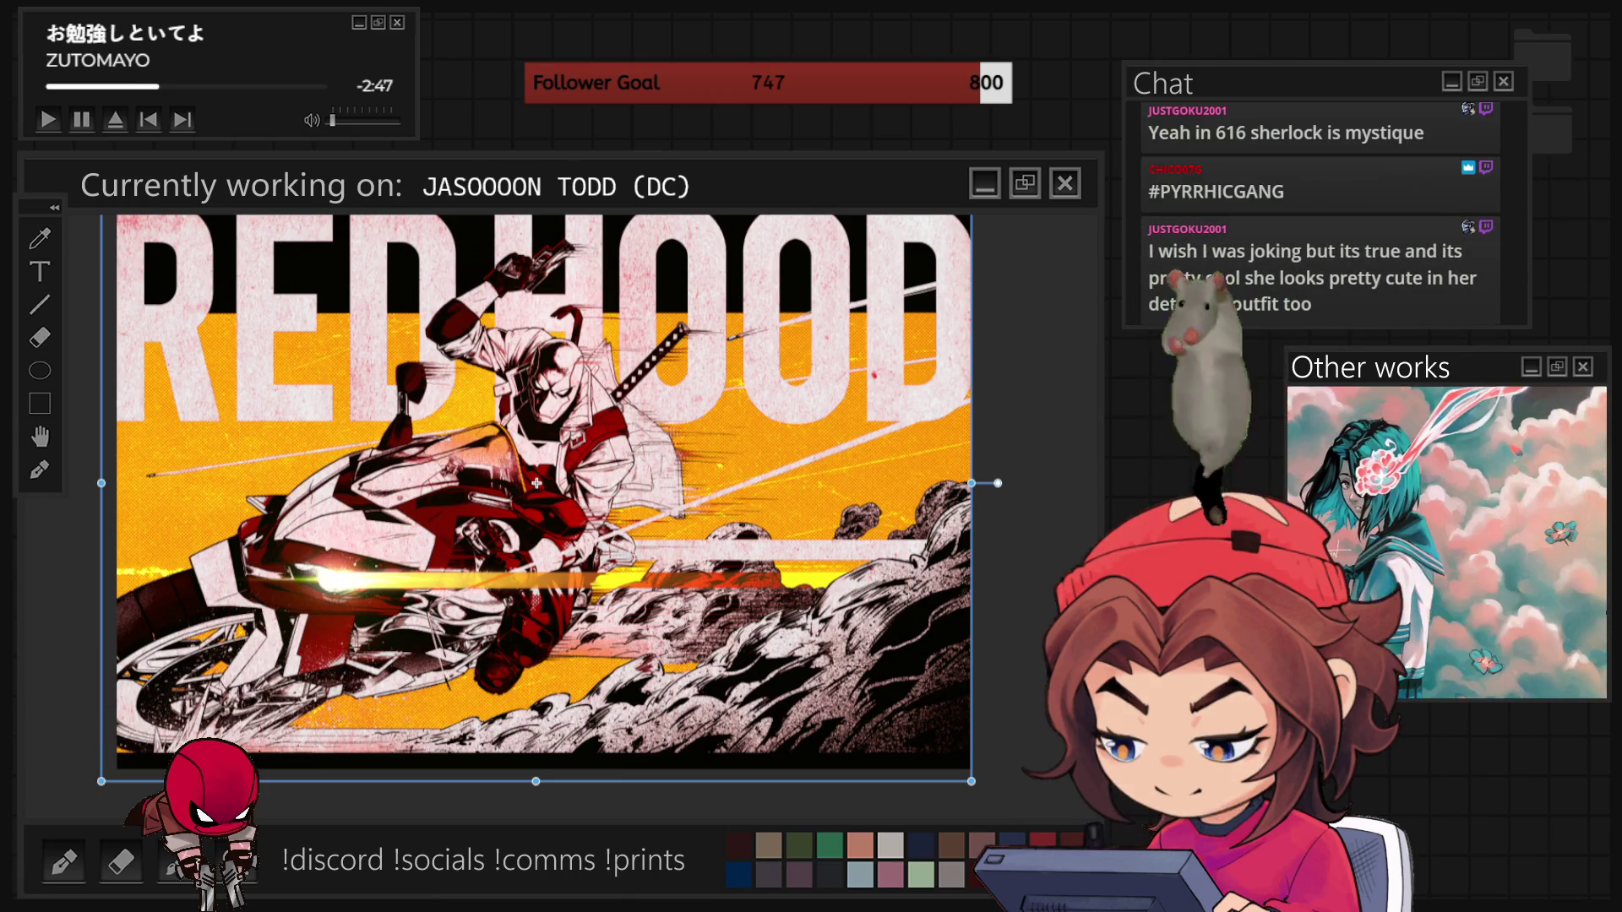
{"action": "key", "text": "ctrl+z"}
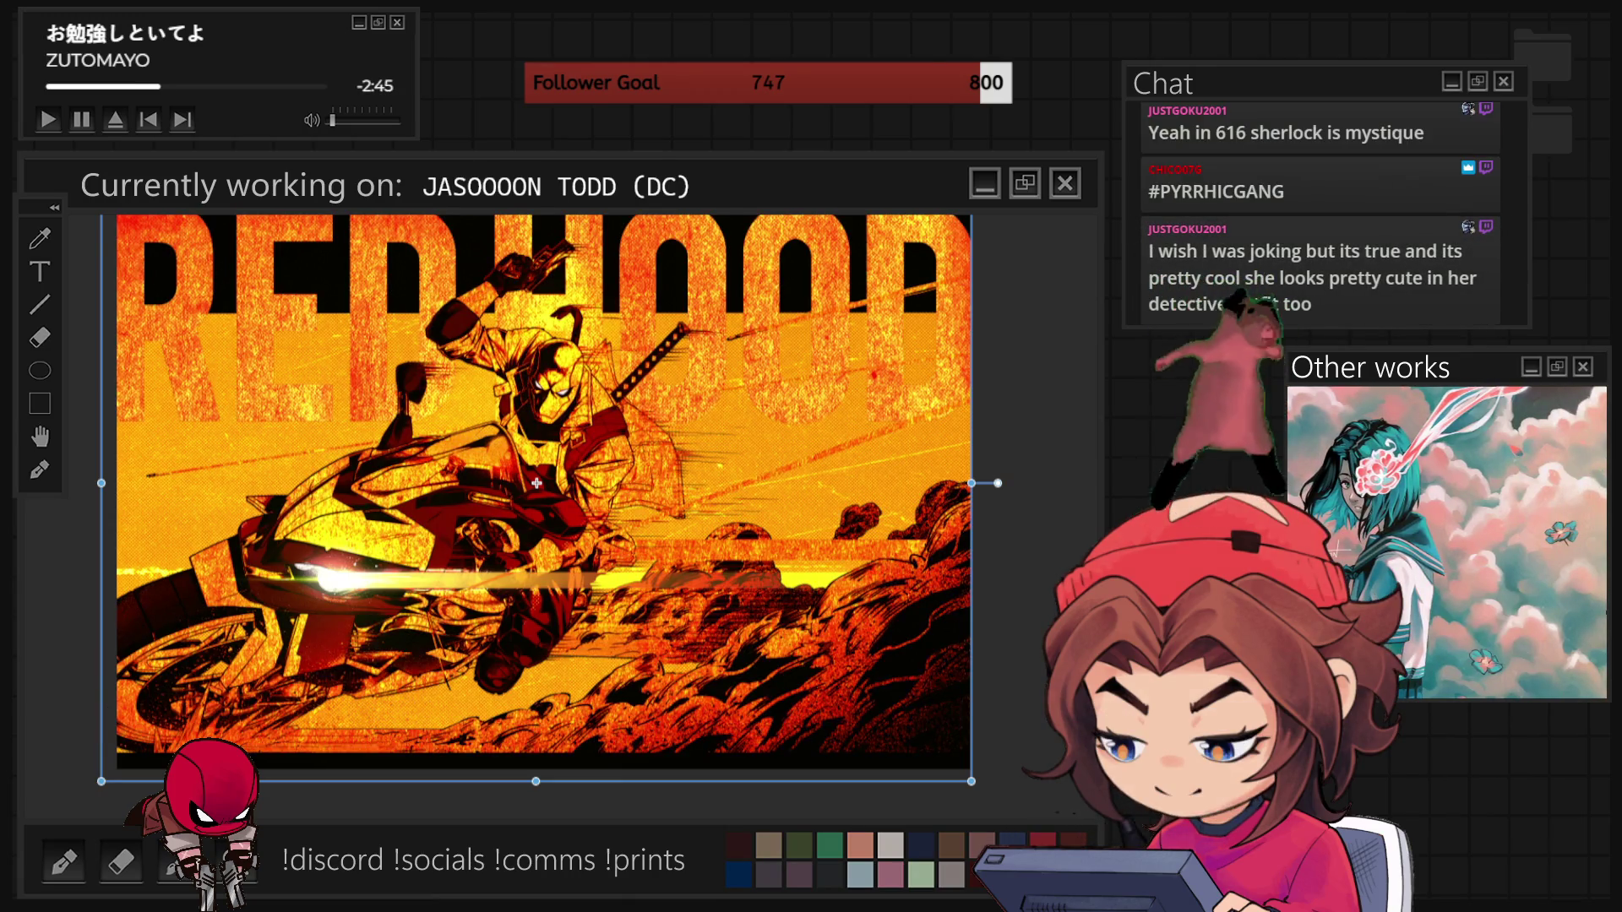
{"action": "key", "text": "ctrl+z"}
{"action": "key", "text": "ctrl+z"}
{"action": "key", "text": "ctrl+shift+z"}
{"action": "key", "text": "ctrl+z"}
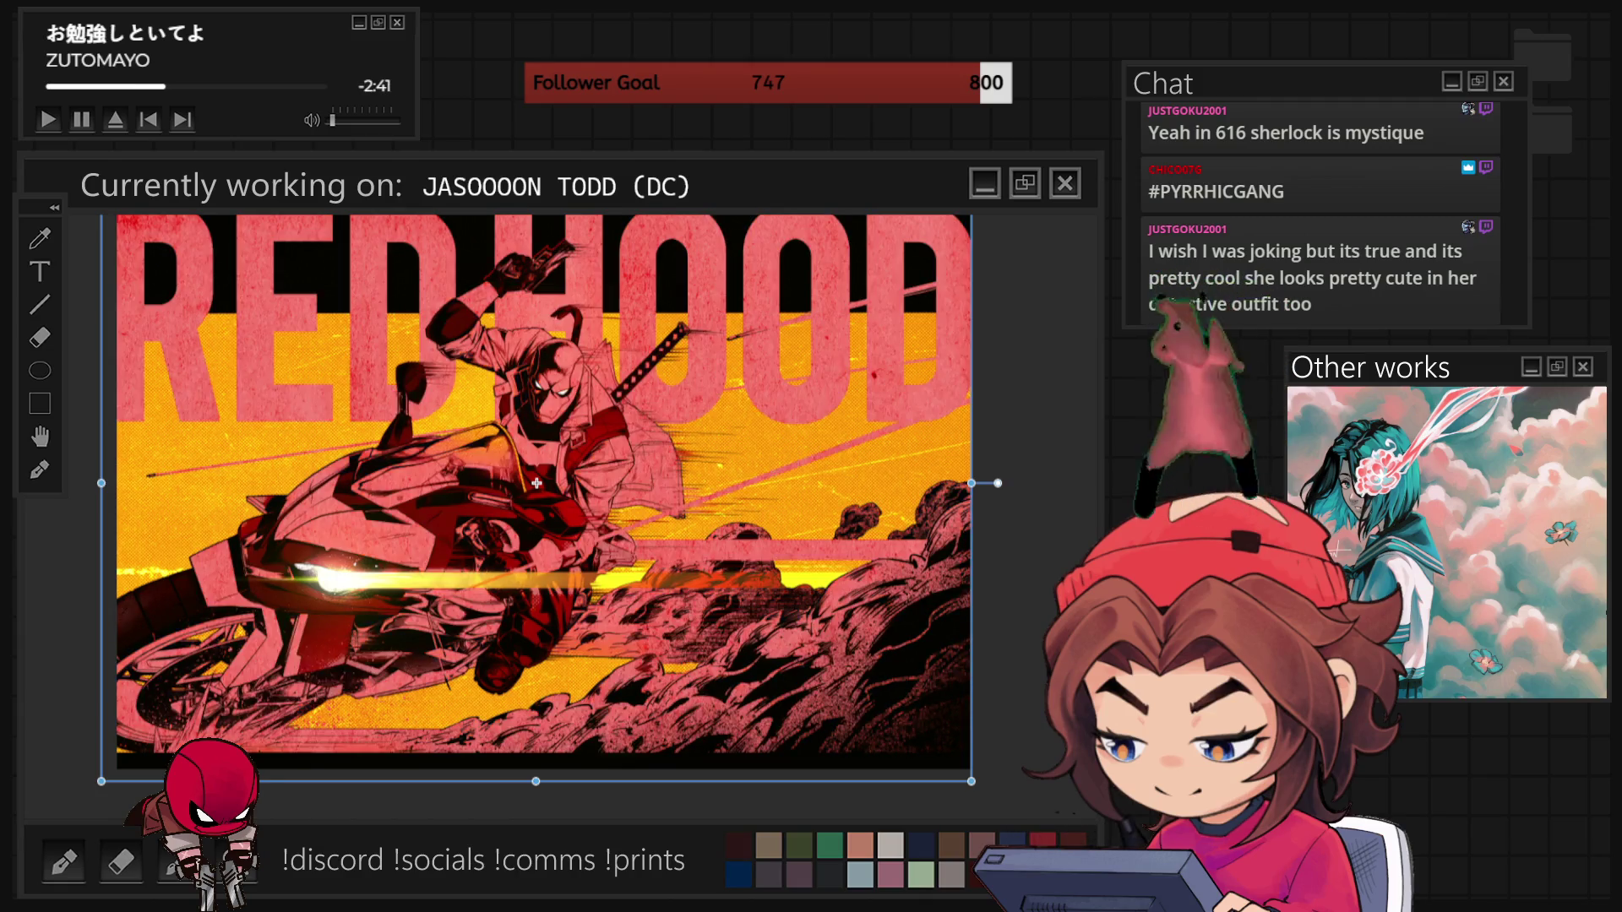
{"action": "key", "text": "ctrl+z"}
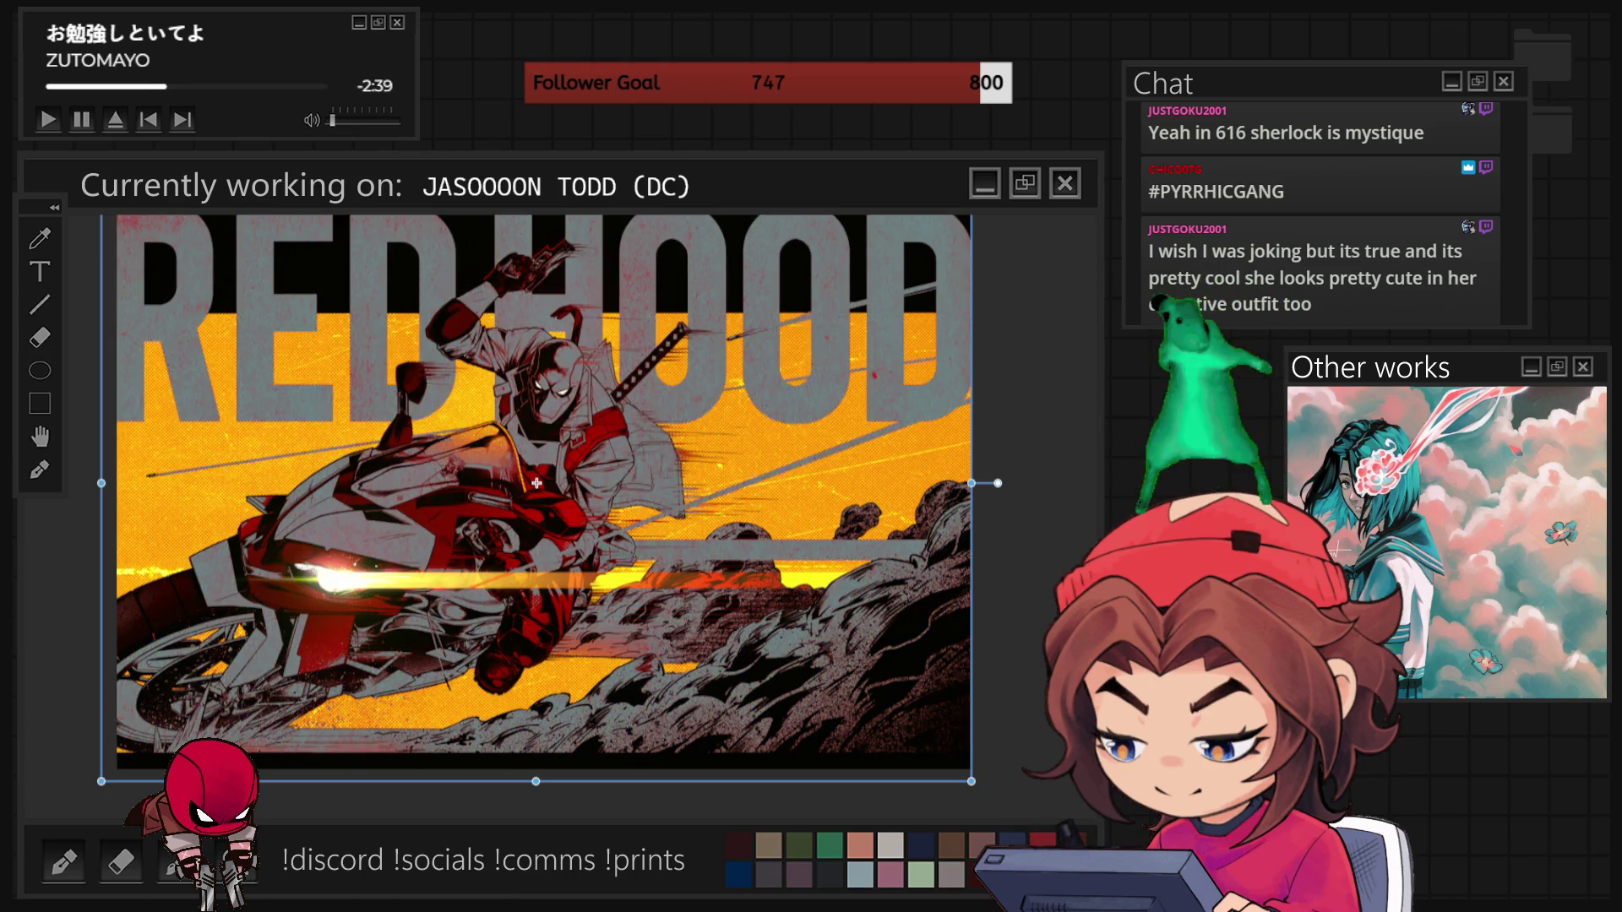
{"action": "key", "text": "ctrl+z"}
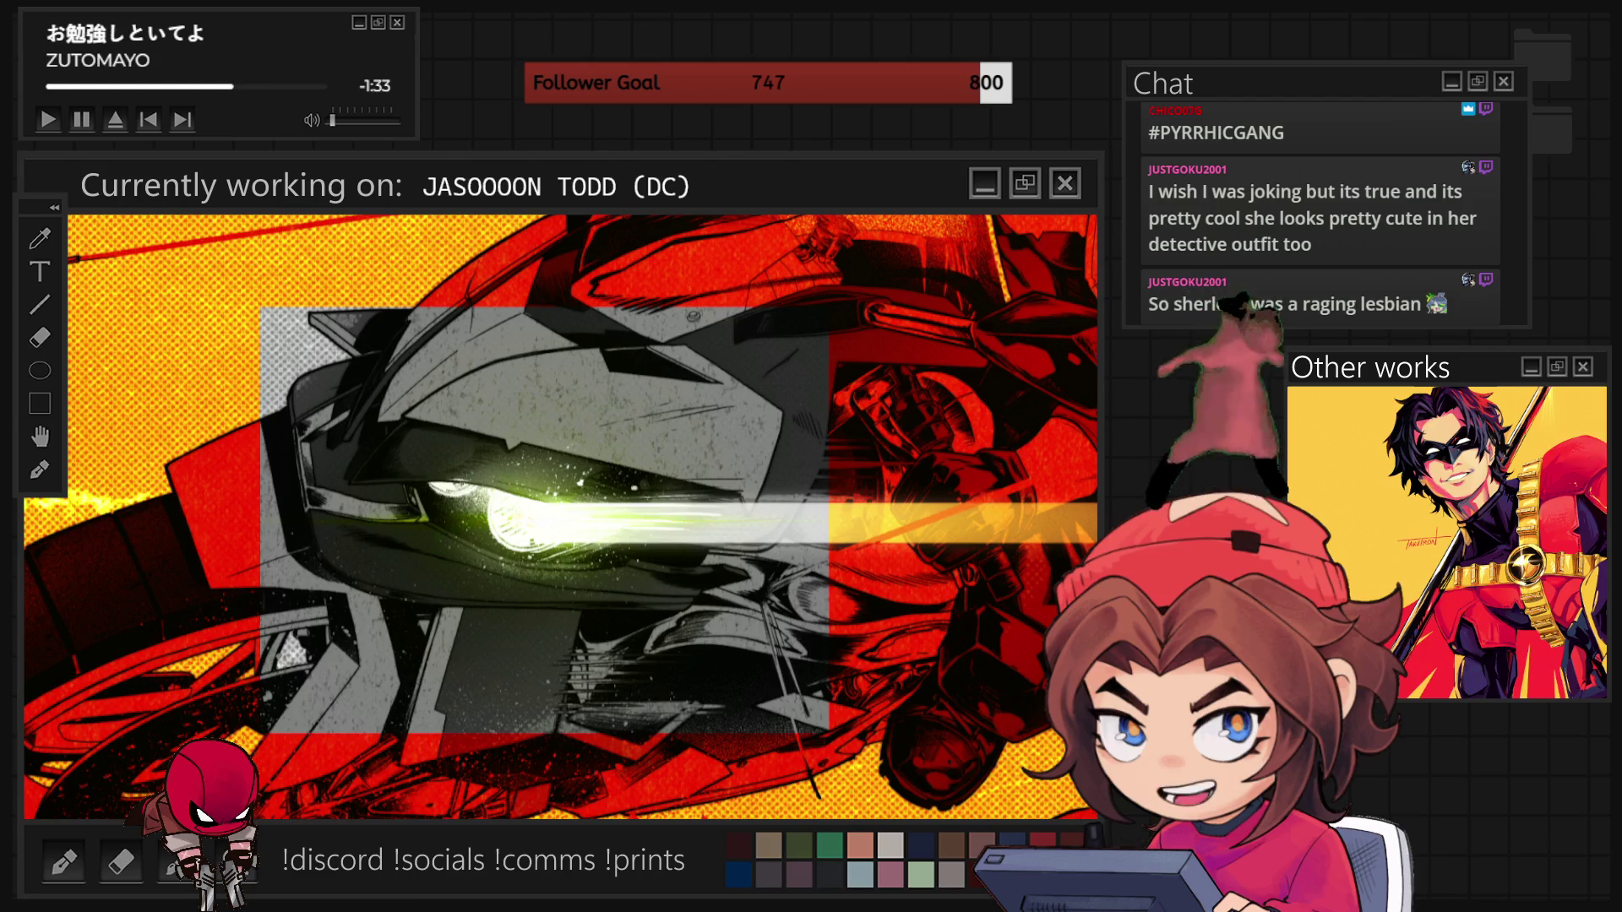
- Zoom out to bring the whole poster into view
{"action": "scroll", "coordinate": [767, 393], "scroll_direction": "down", "scroll_amount": 2}
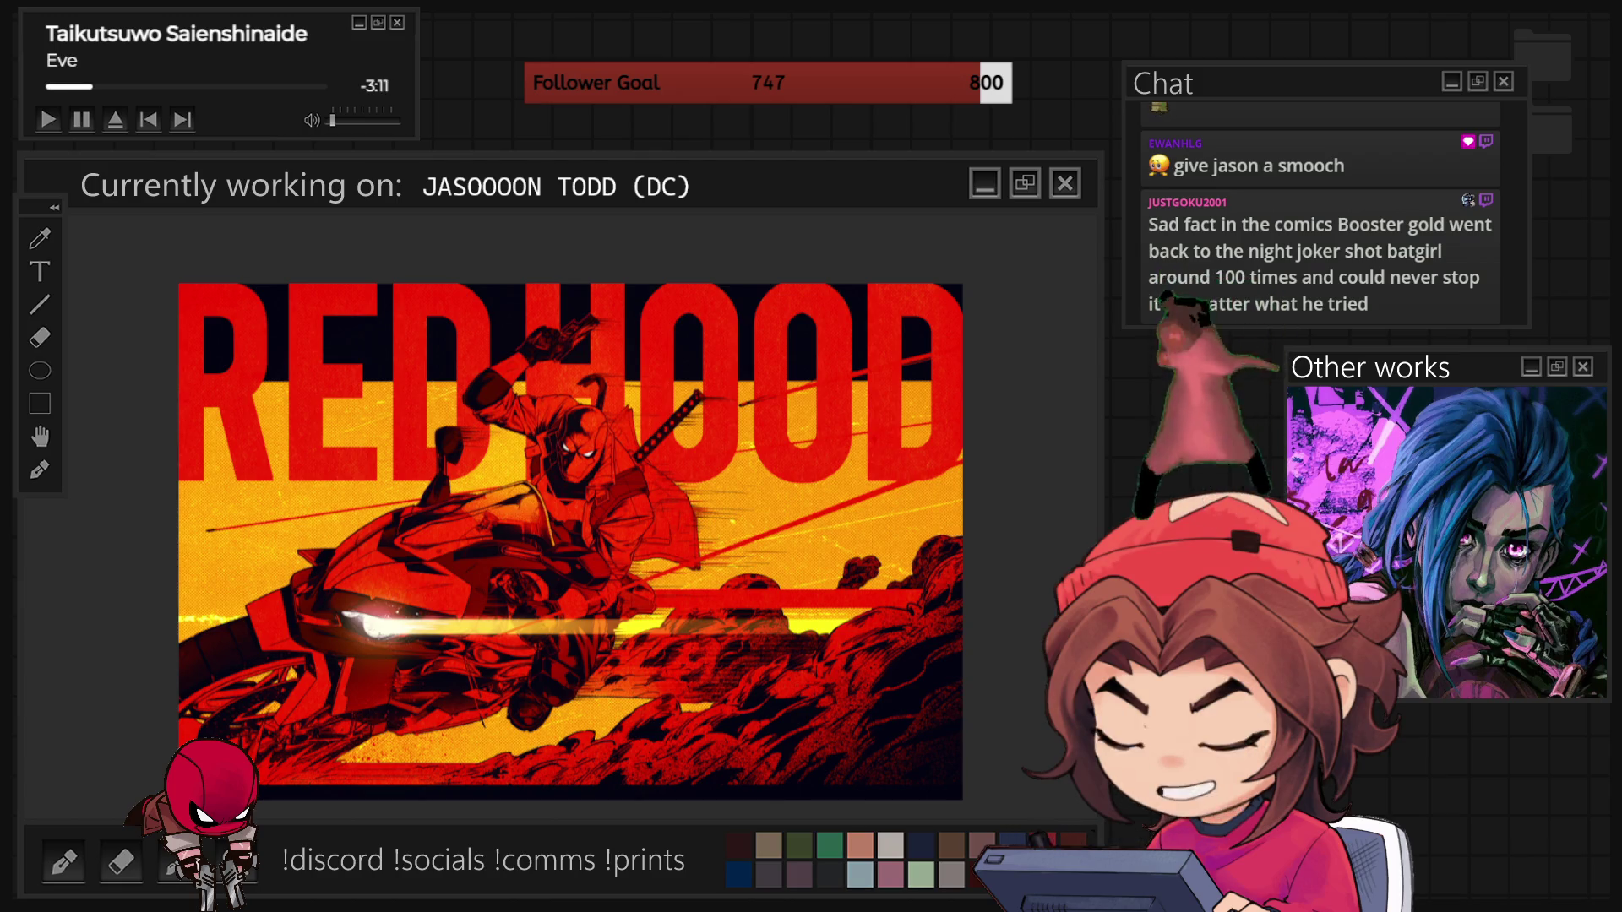
{"action": "key", "text": "ctrl+t"}
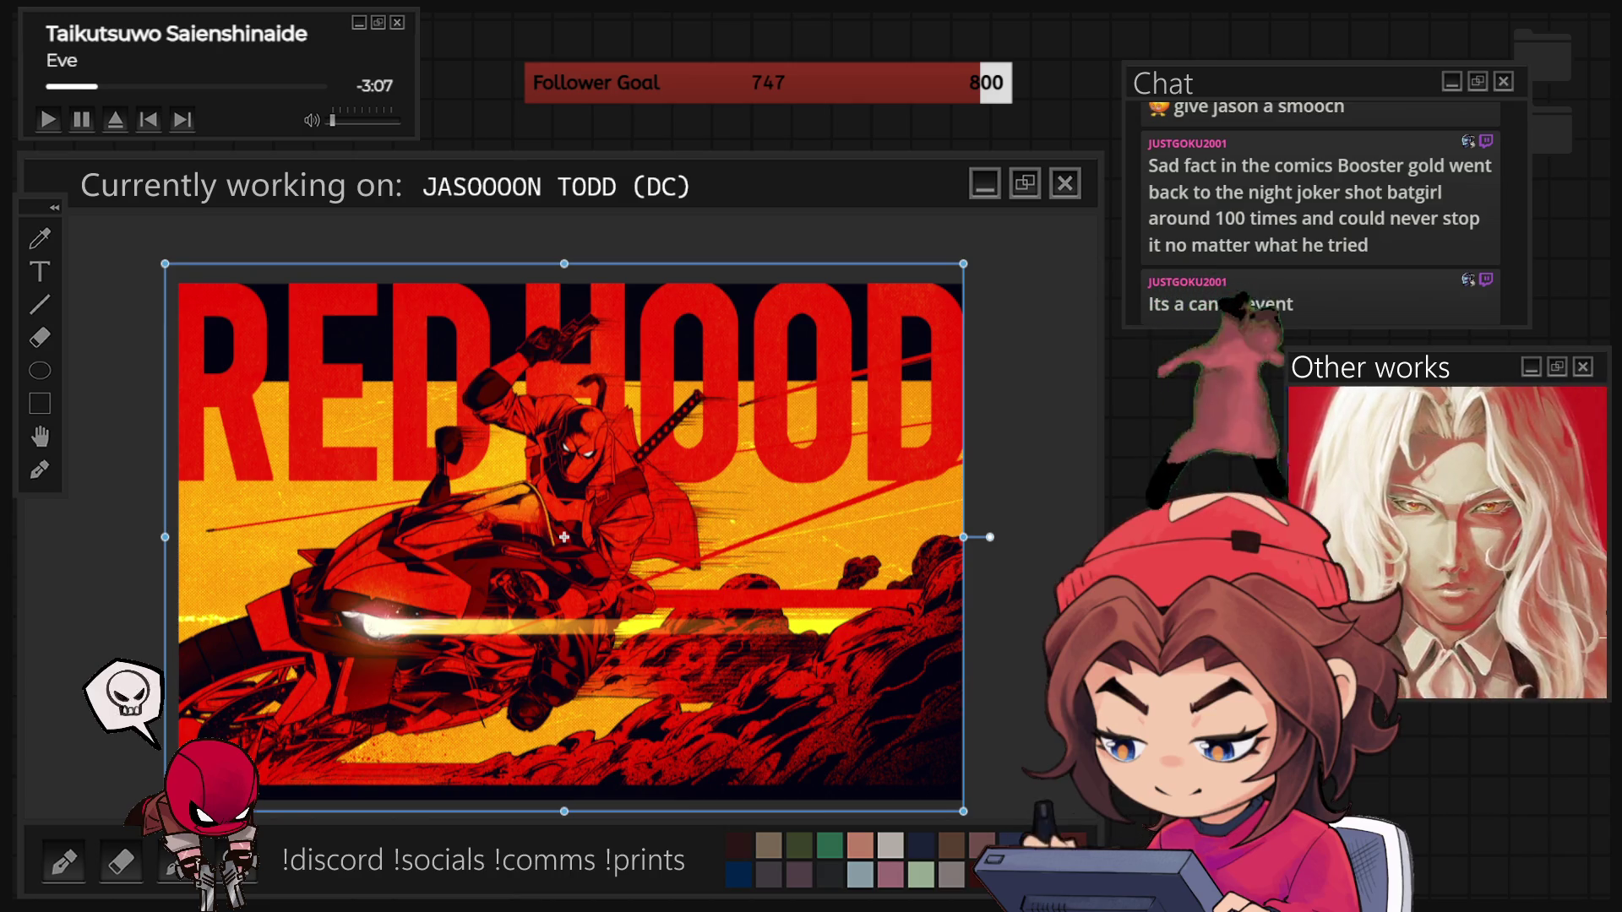
{"action": "key", "text": "Return"}
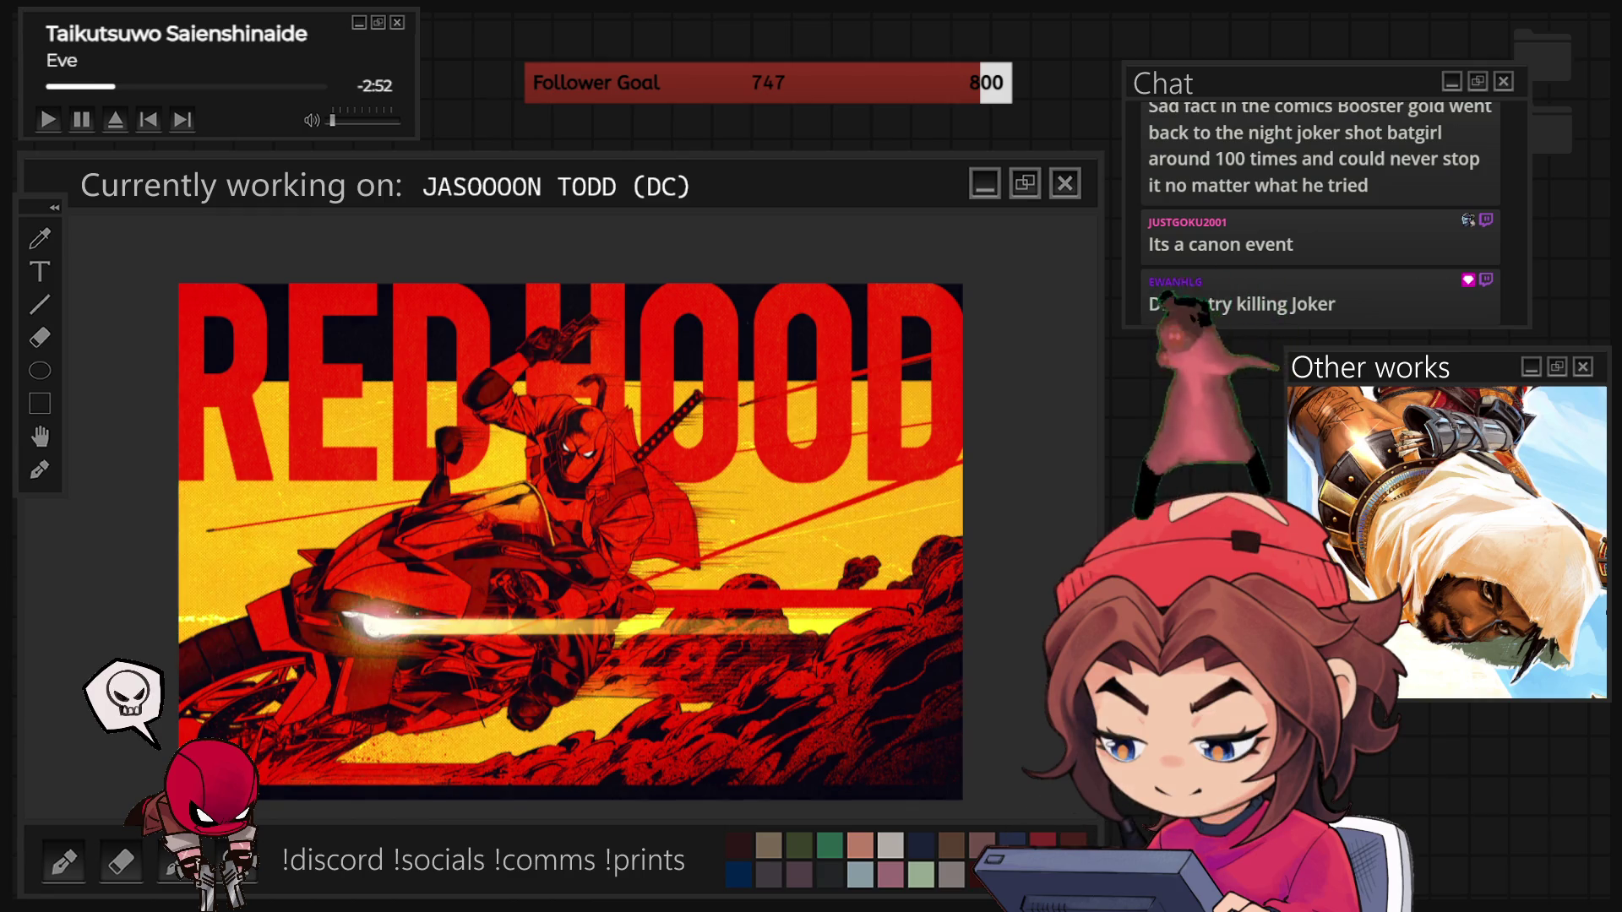
{"action": "key", "text": "ctrl+a"}
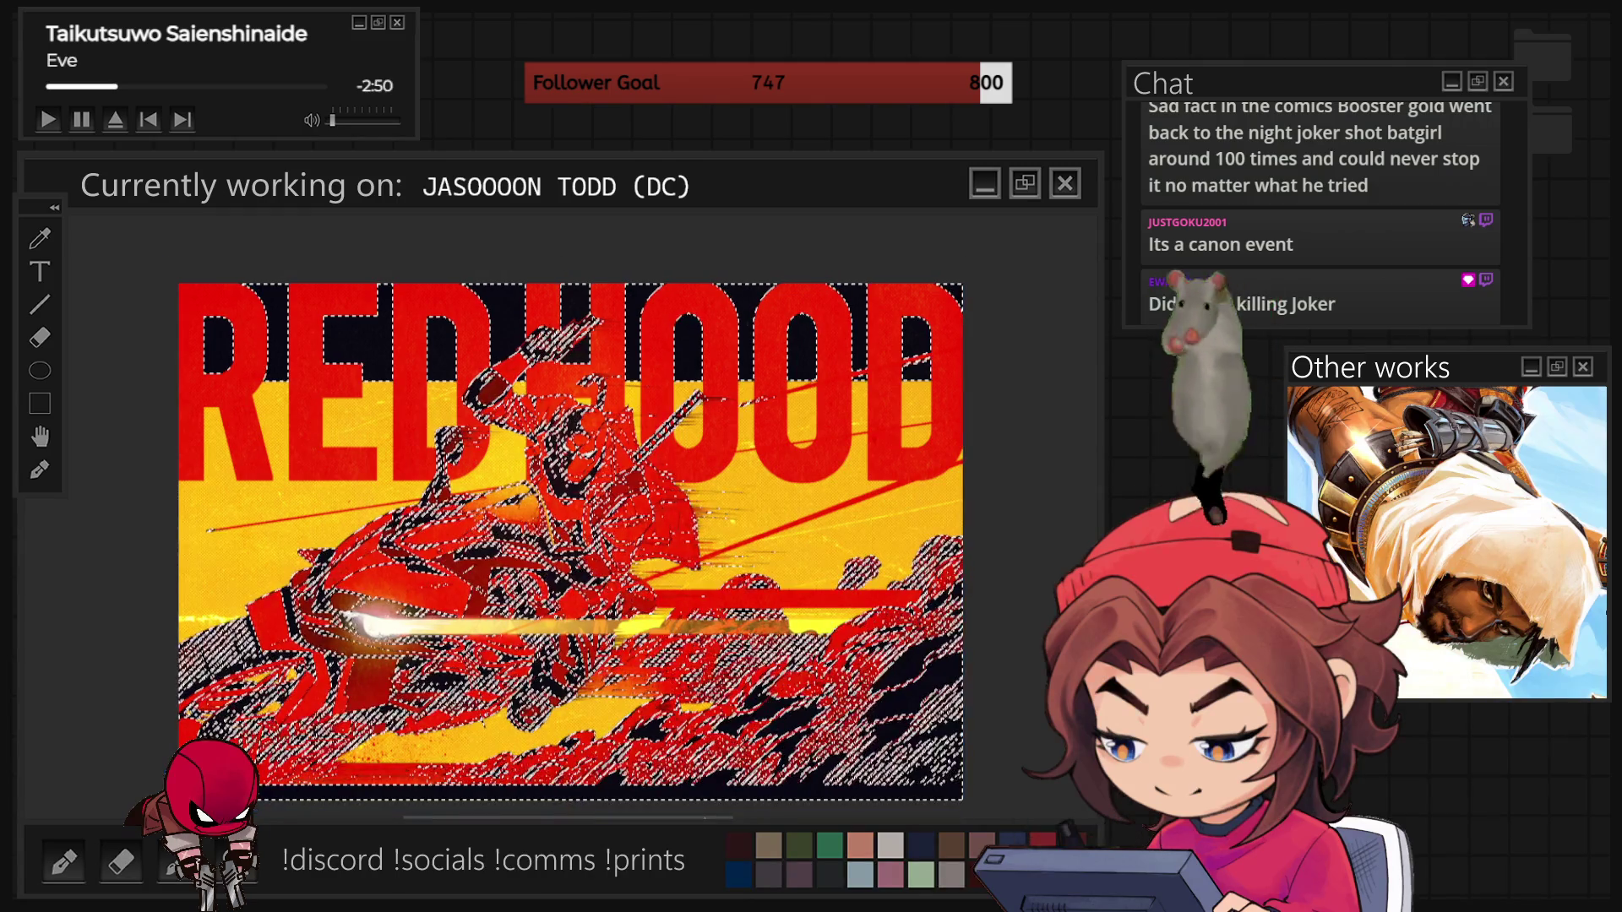
- Deselect the line art, then select the rider figure's outline
{"action": "key", "text": "ctrl+d"}
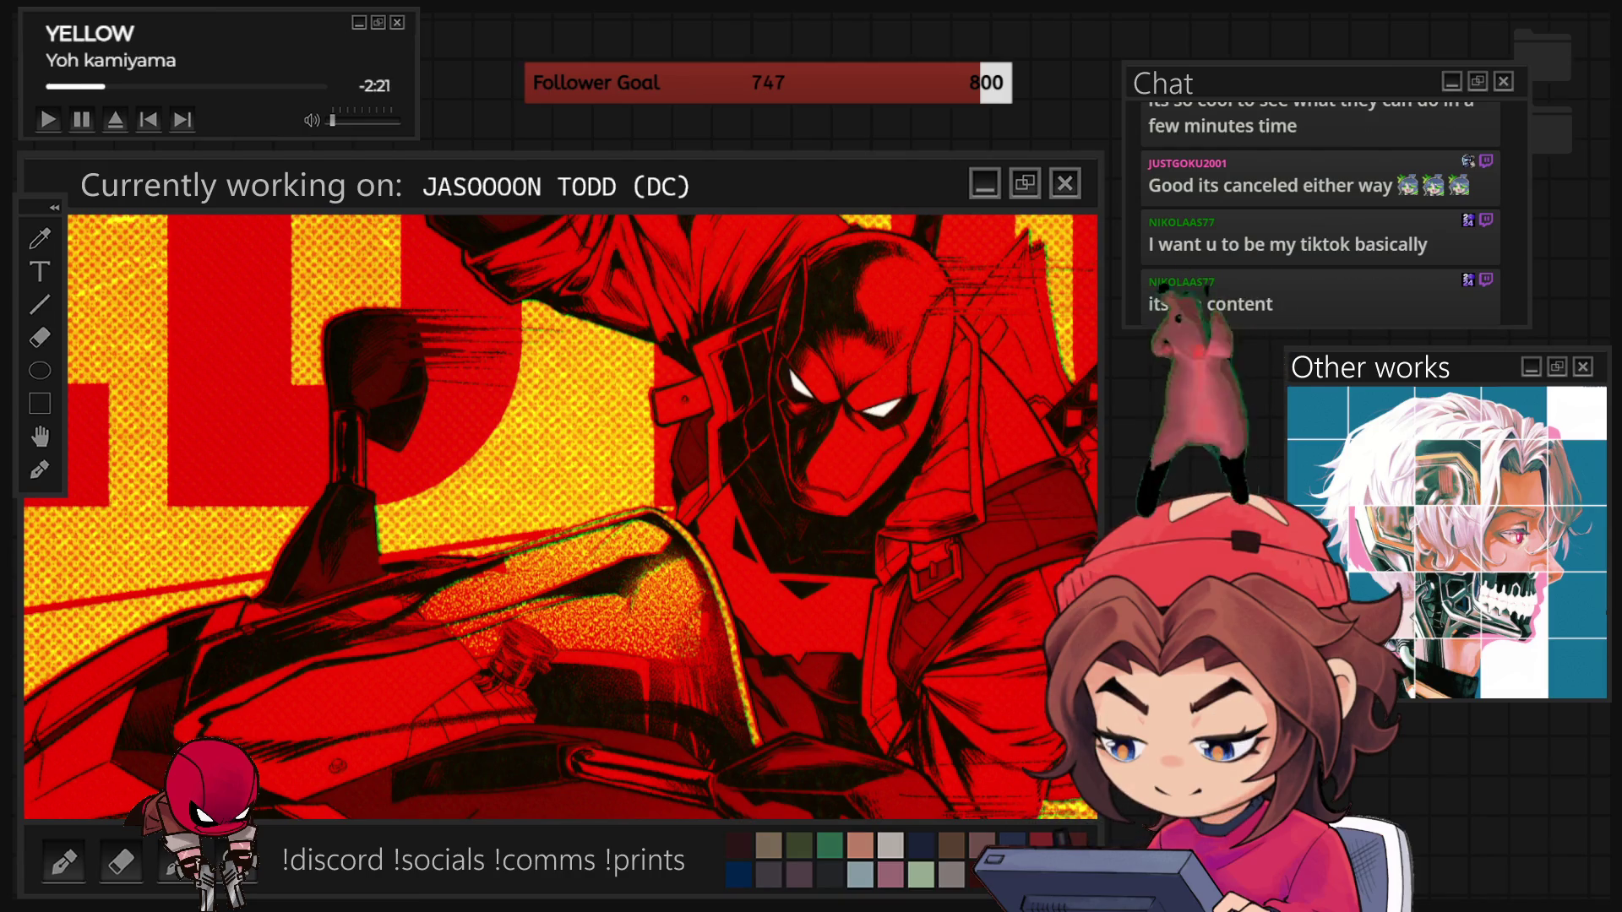
{"action": "key", "text": "ctrl+h"}
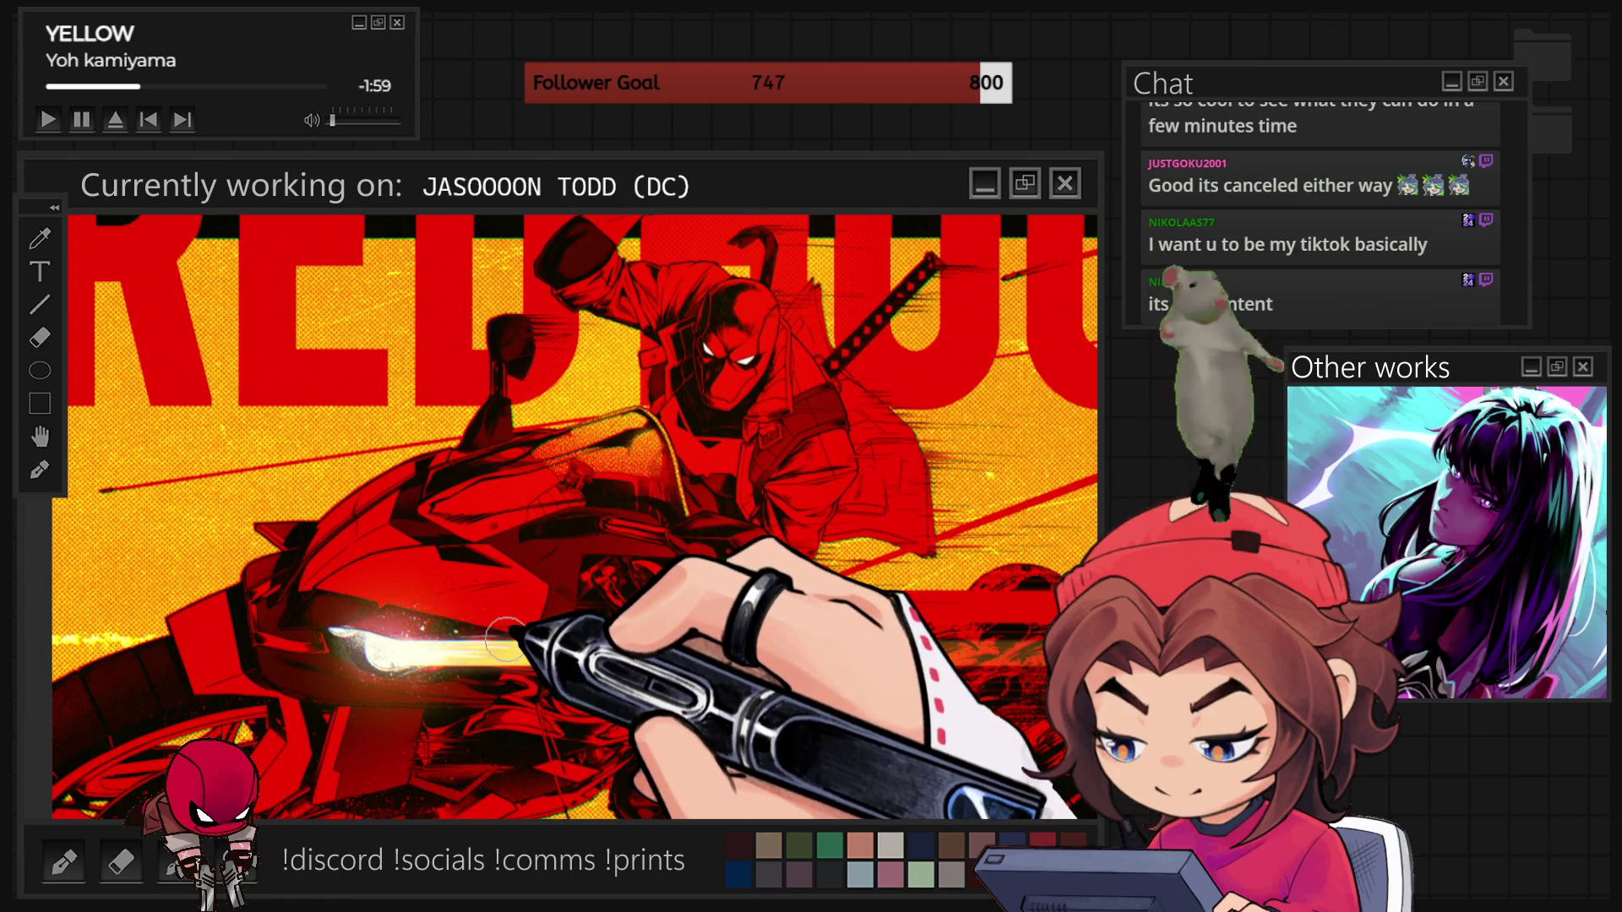
- Zoom in to check the yellow headlight flare, then zoom back out to the full poster
{"action": "scroll", "coordinate": [502, 633], "scroll_direction": "up", "scroll_amount": 5}
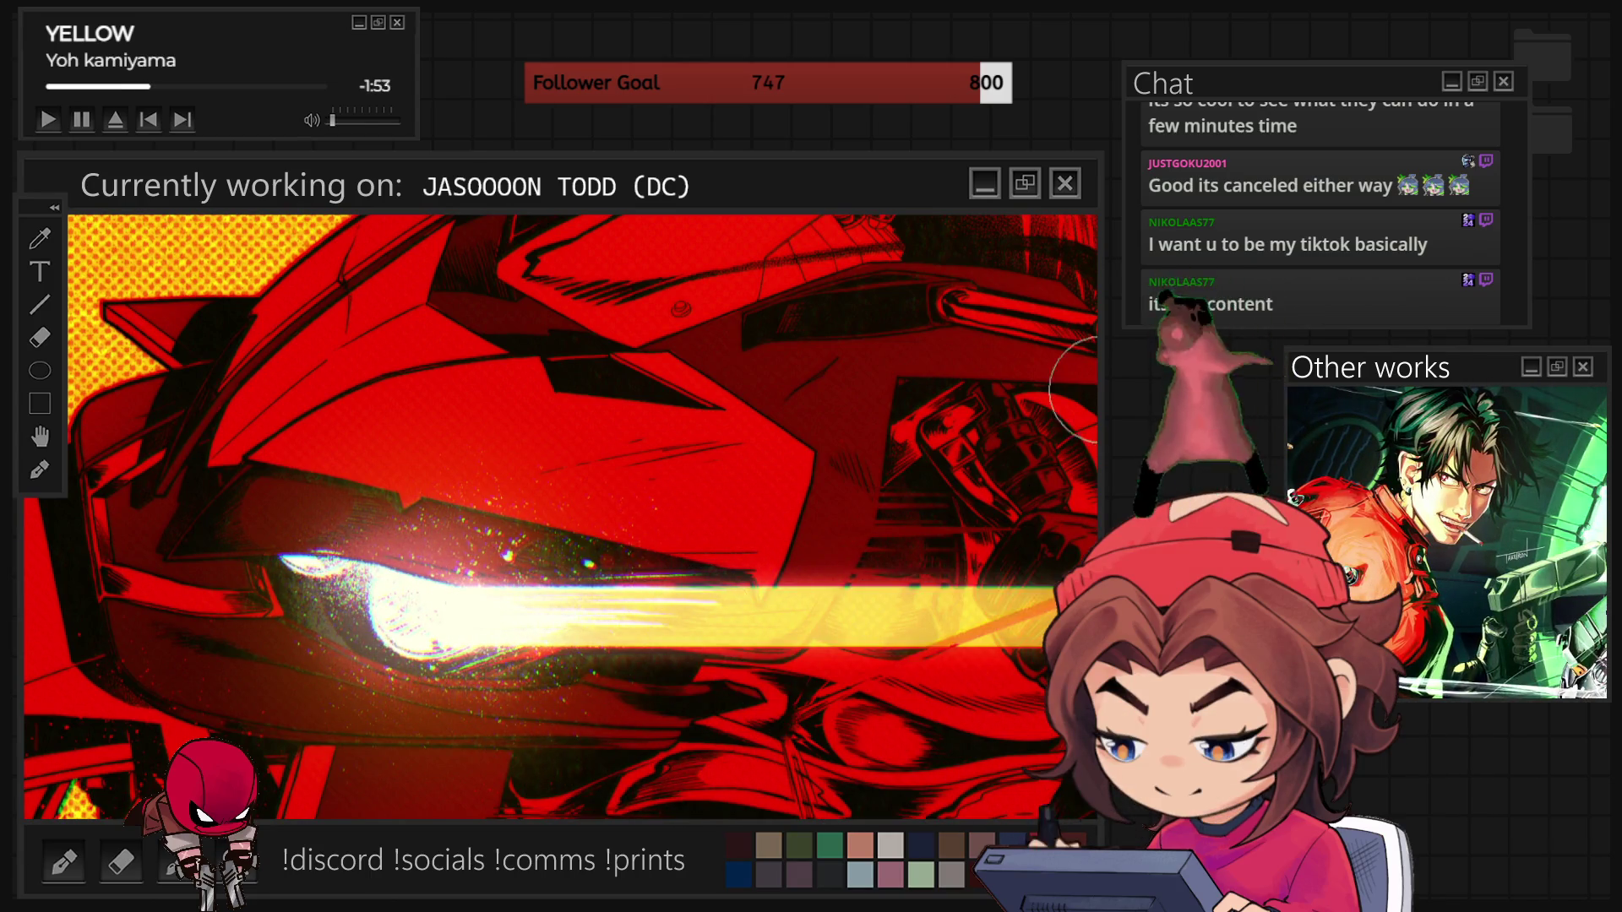
{"action": "scroll", "coordinate": [485, 654], "scroll_direction": "down", "scroll_amount": 5}
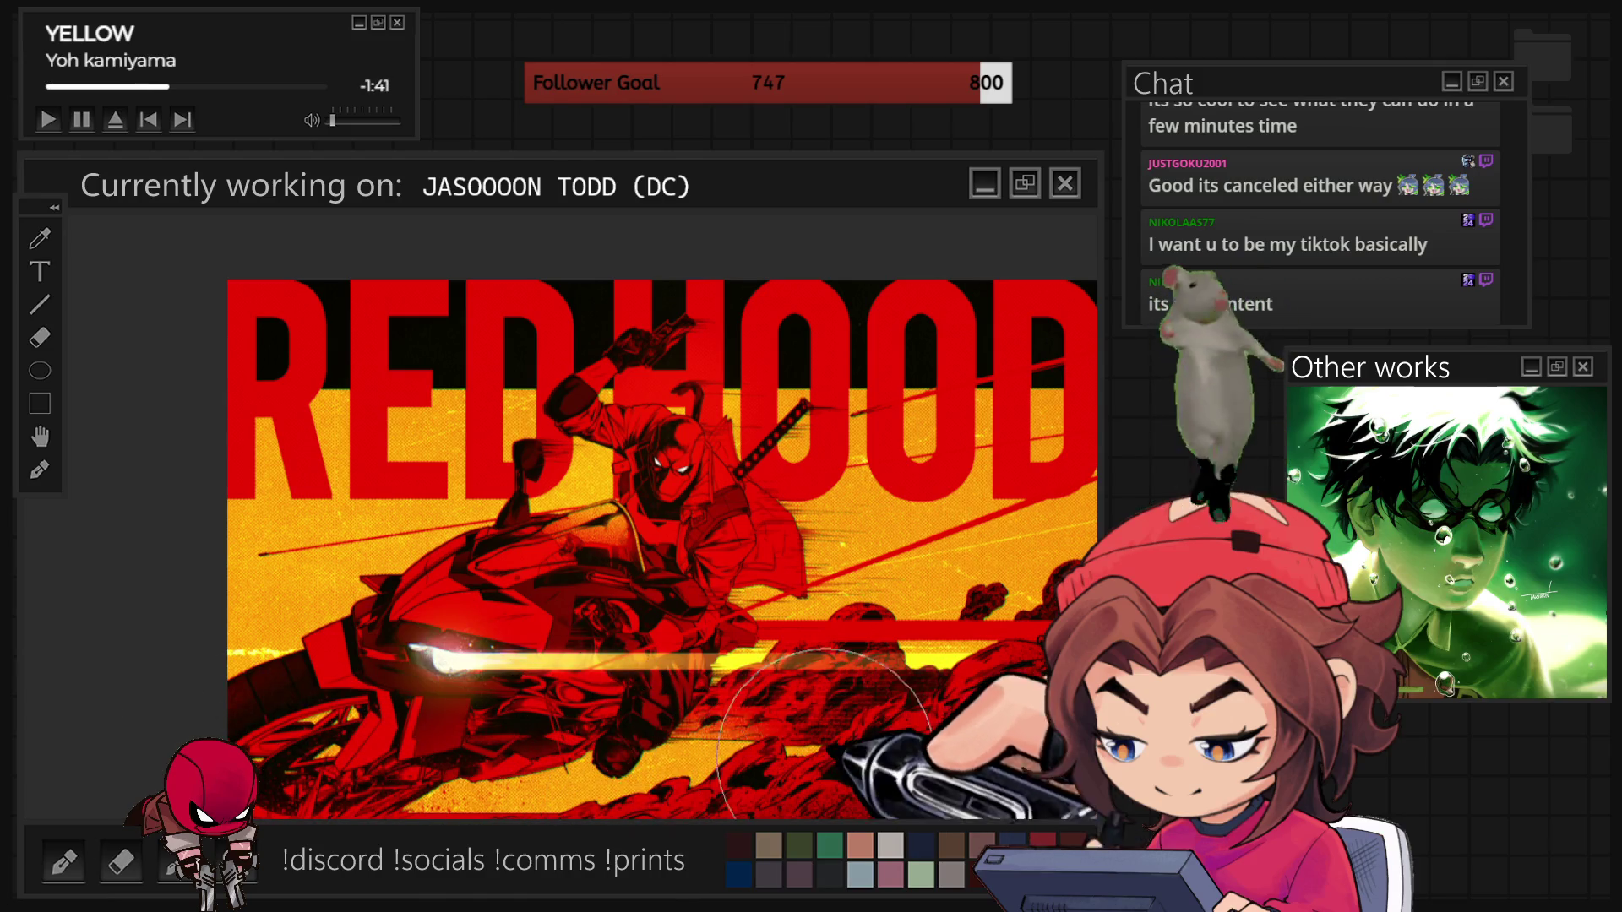
{"action": "scroll", "coordinate": [473, 329], "scroll_direction": "up", "scroll_amount": 5}
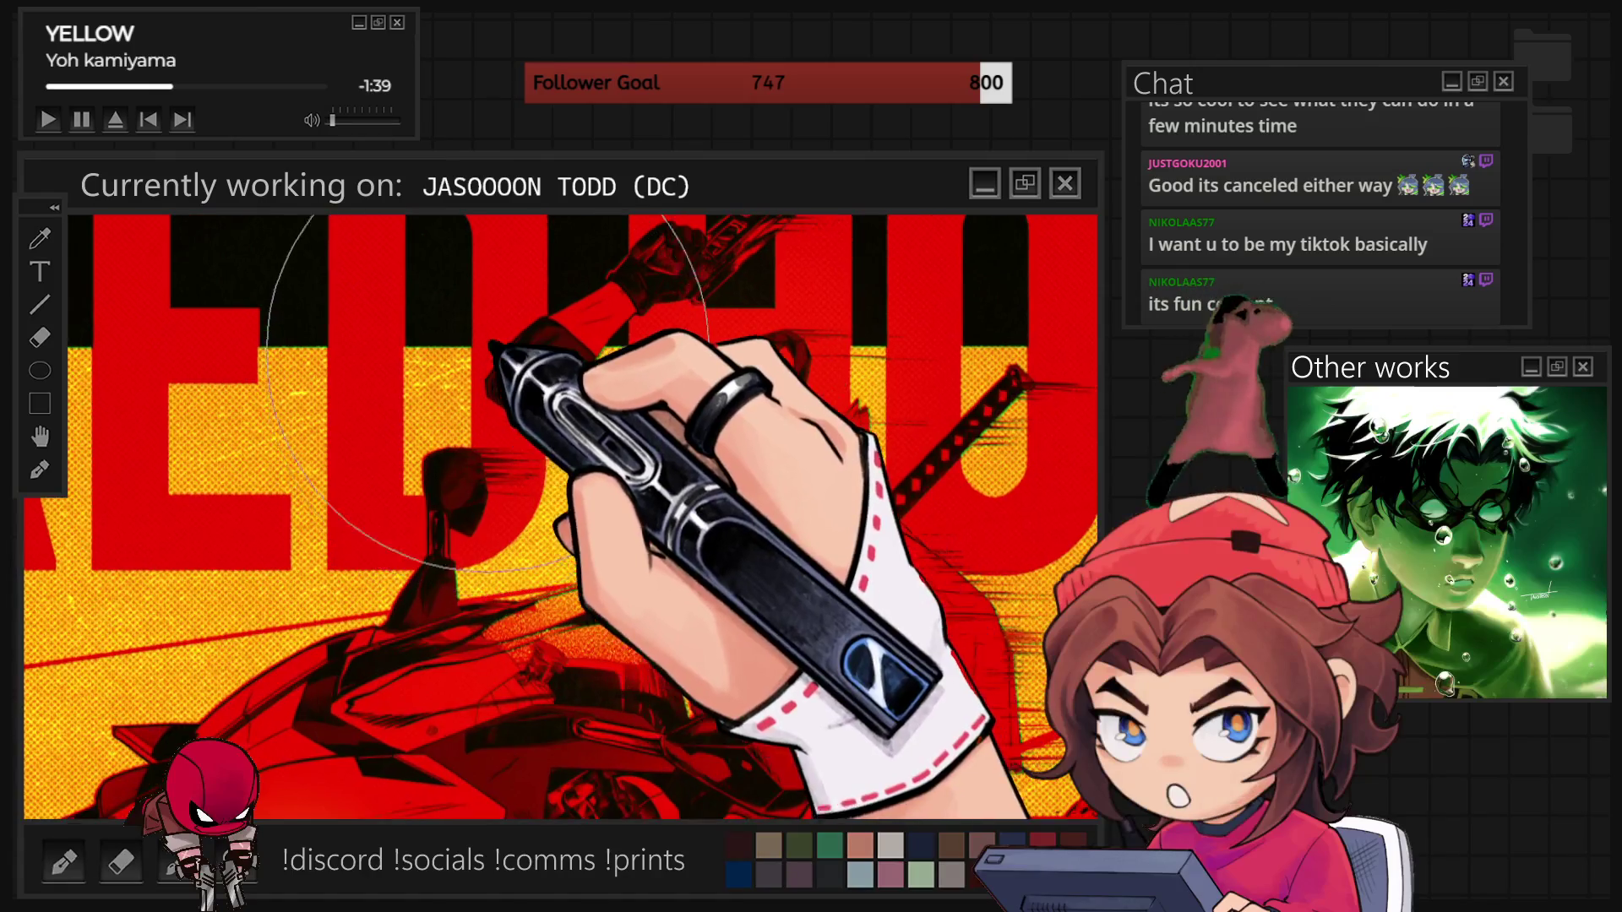
{"action": "scroll", "coordinate": [468, 333], "scroll_direction": "down", "scroll_amount": 3}
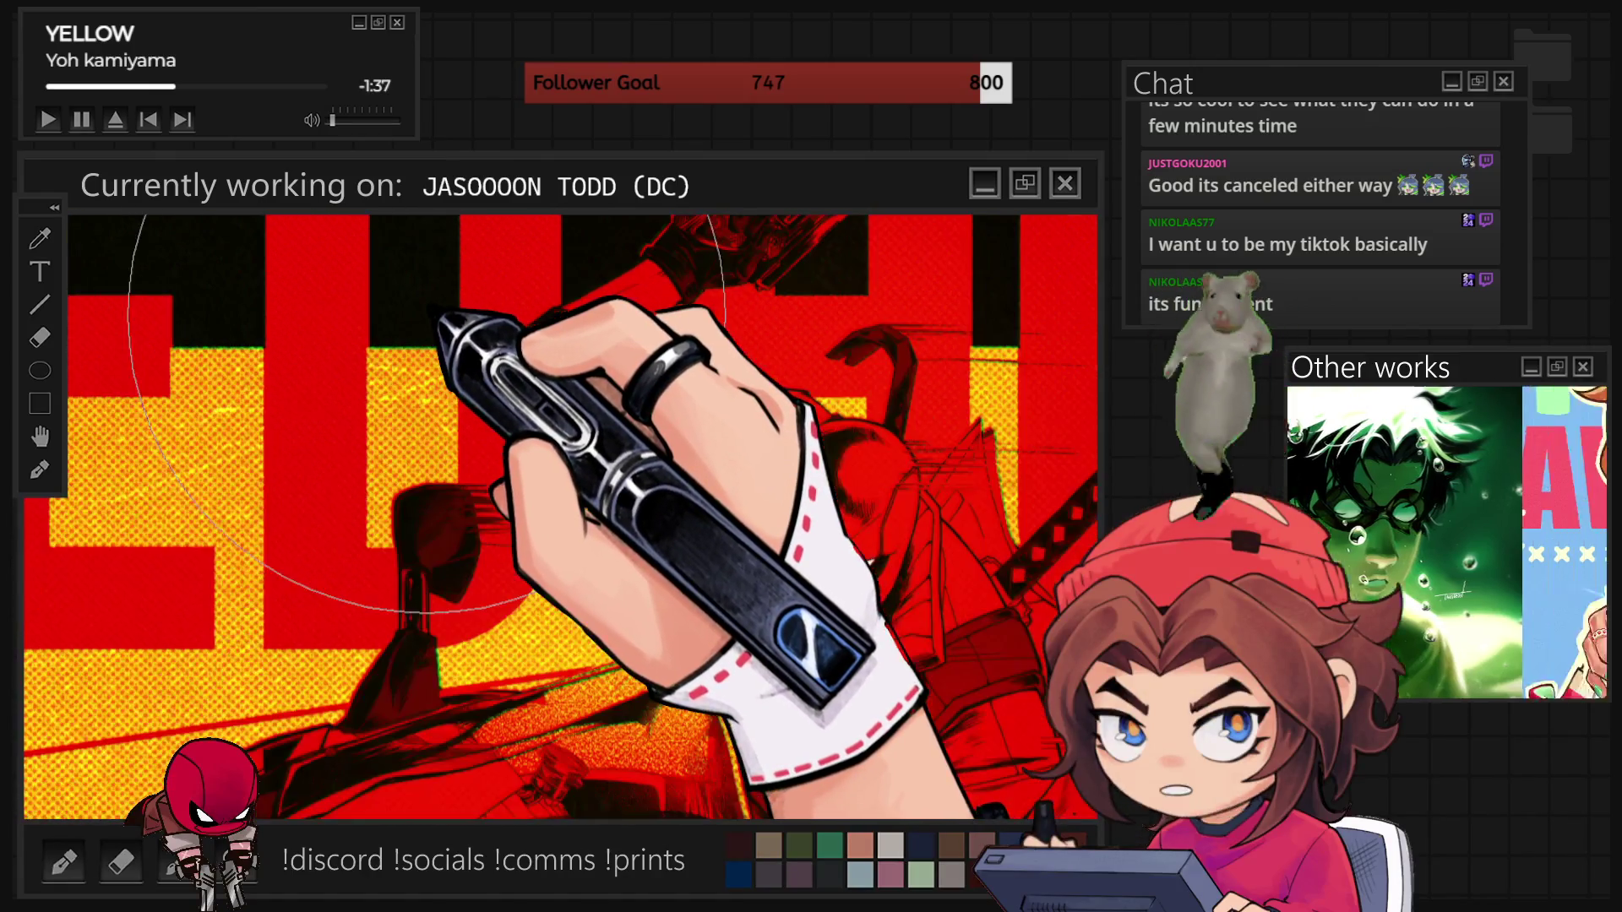
{"action": "scroll", "coordinate": [456, 389], "scroll_direction": "down", "scroll_amount": 3}
{"action": "scroll", "coordinate": [521, 456], "scroll_direction": "up", "scroll_amount": 2}
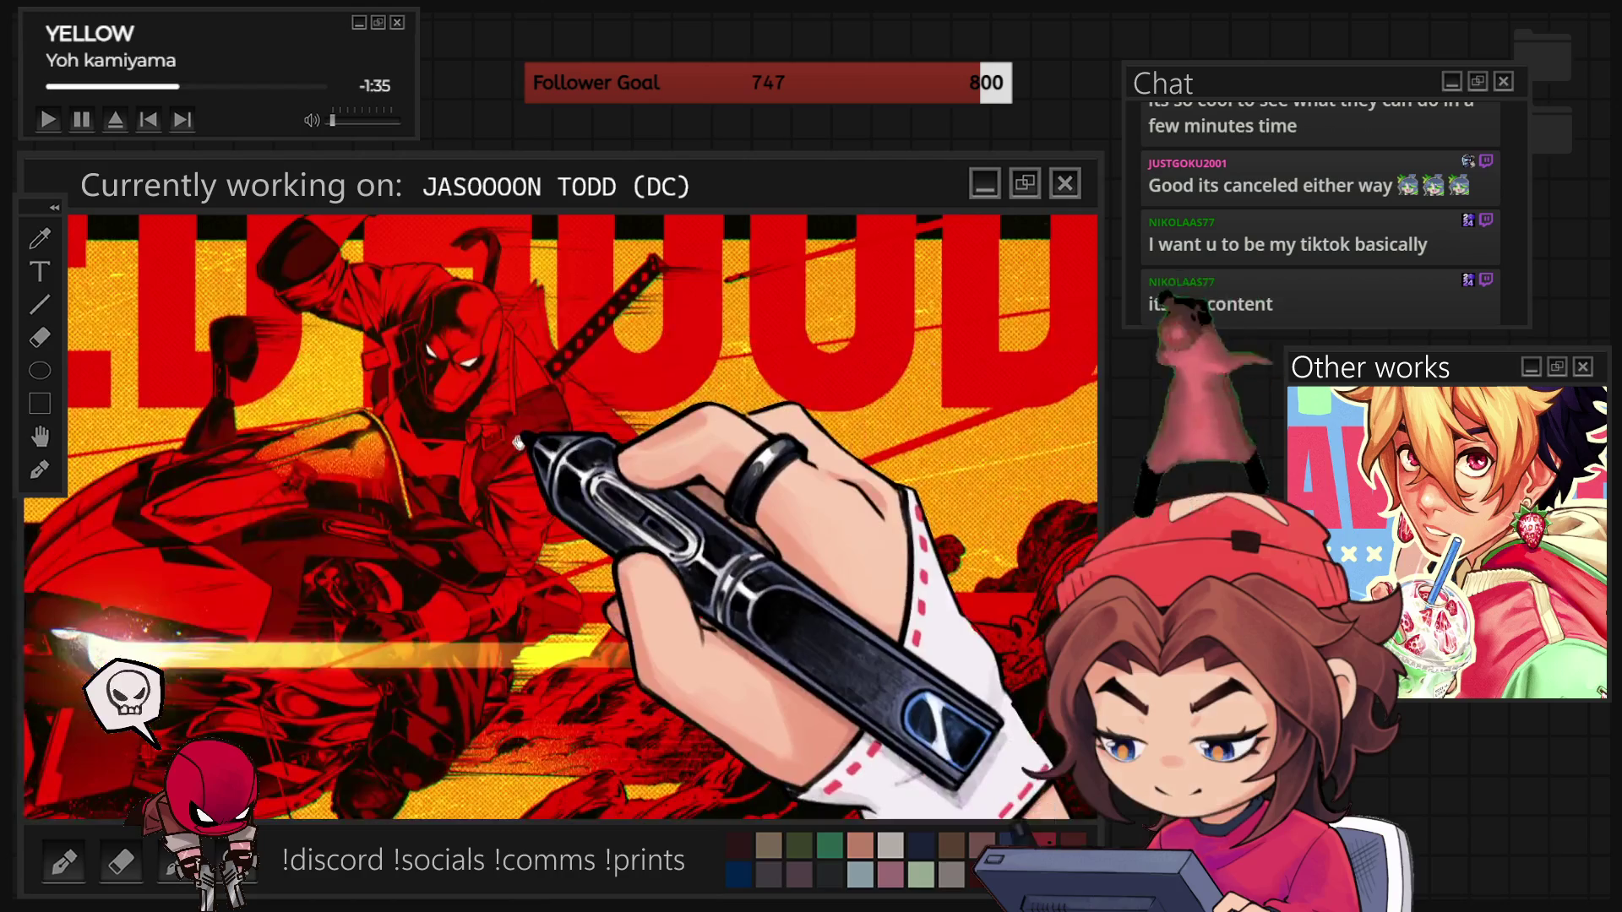
{"action": "scroll", "coordinate": [522, 456], "scroll_direction": "up", "scroll_amount": 4}
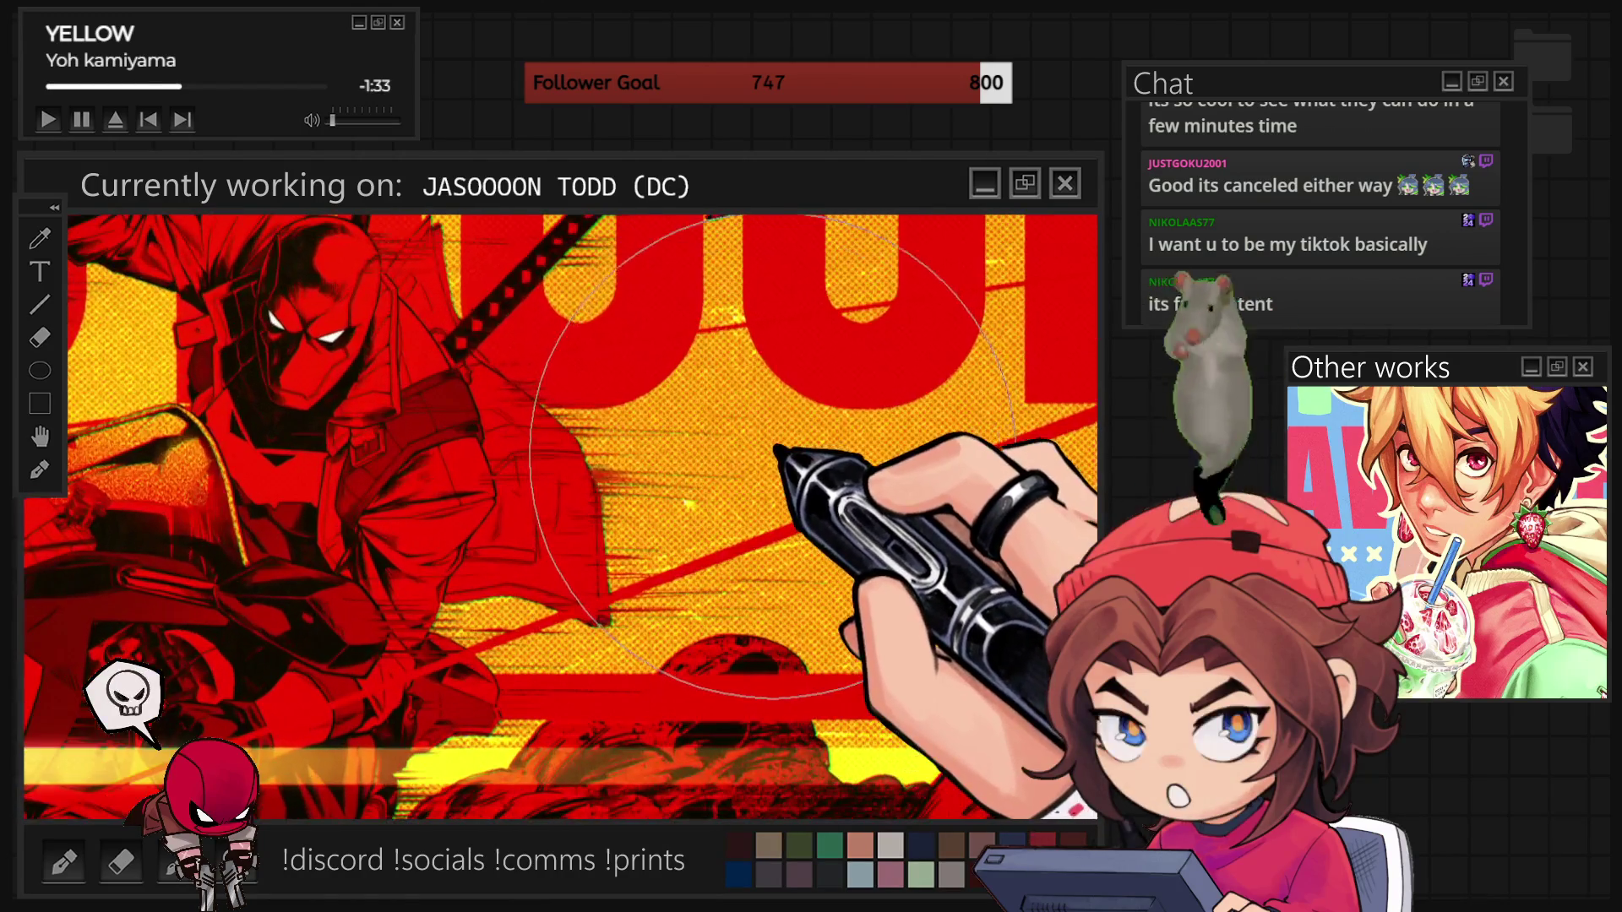
{"action": "scroll", "coordinate": [743, 463], "scroll_direction": "down", "scroll_amount": 5}
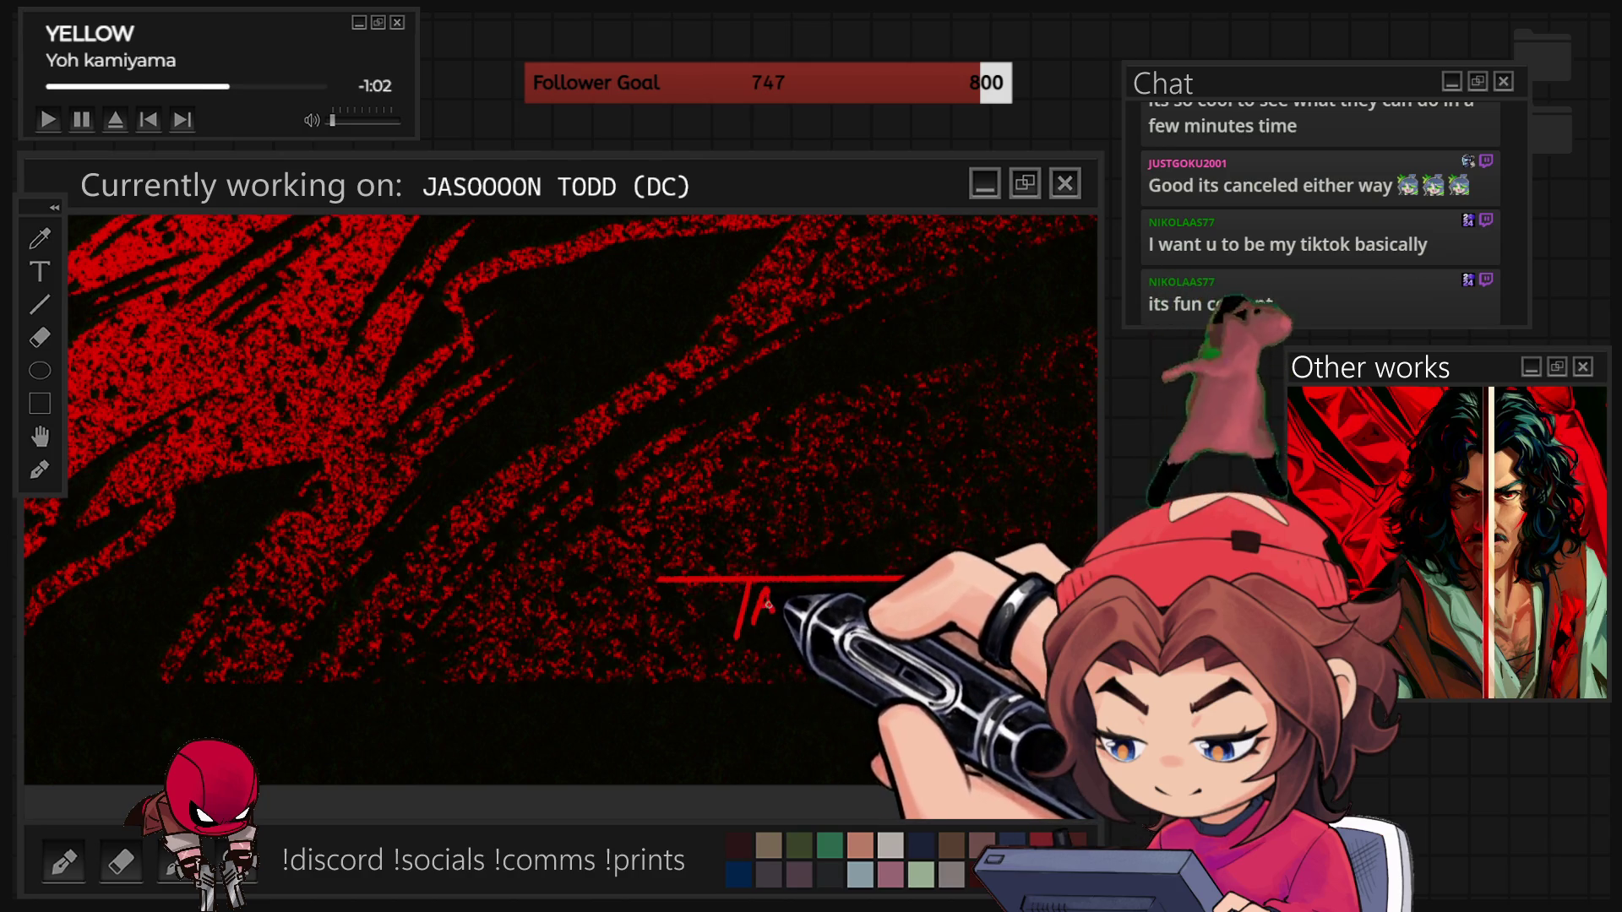
- Hand-letter the red signature in three strokes under the red guide line, then shrink the brush
{"action": "mouse_move", "coordinate": [749, 583]}
{"action": "left_mouse_down"}
{"action": "mouse_move", "coordinate": [740, 632]}
{"action": "mouse_move", "coordinate": [773, 612]}
{"action": "left_mouse_up"}
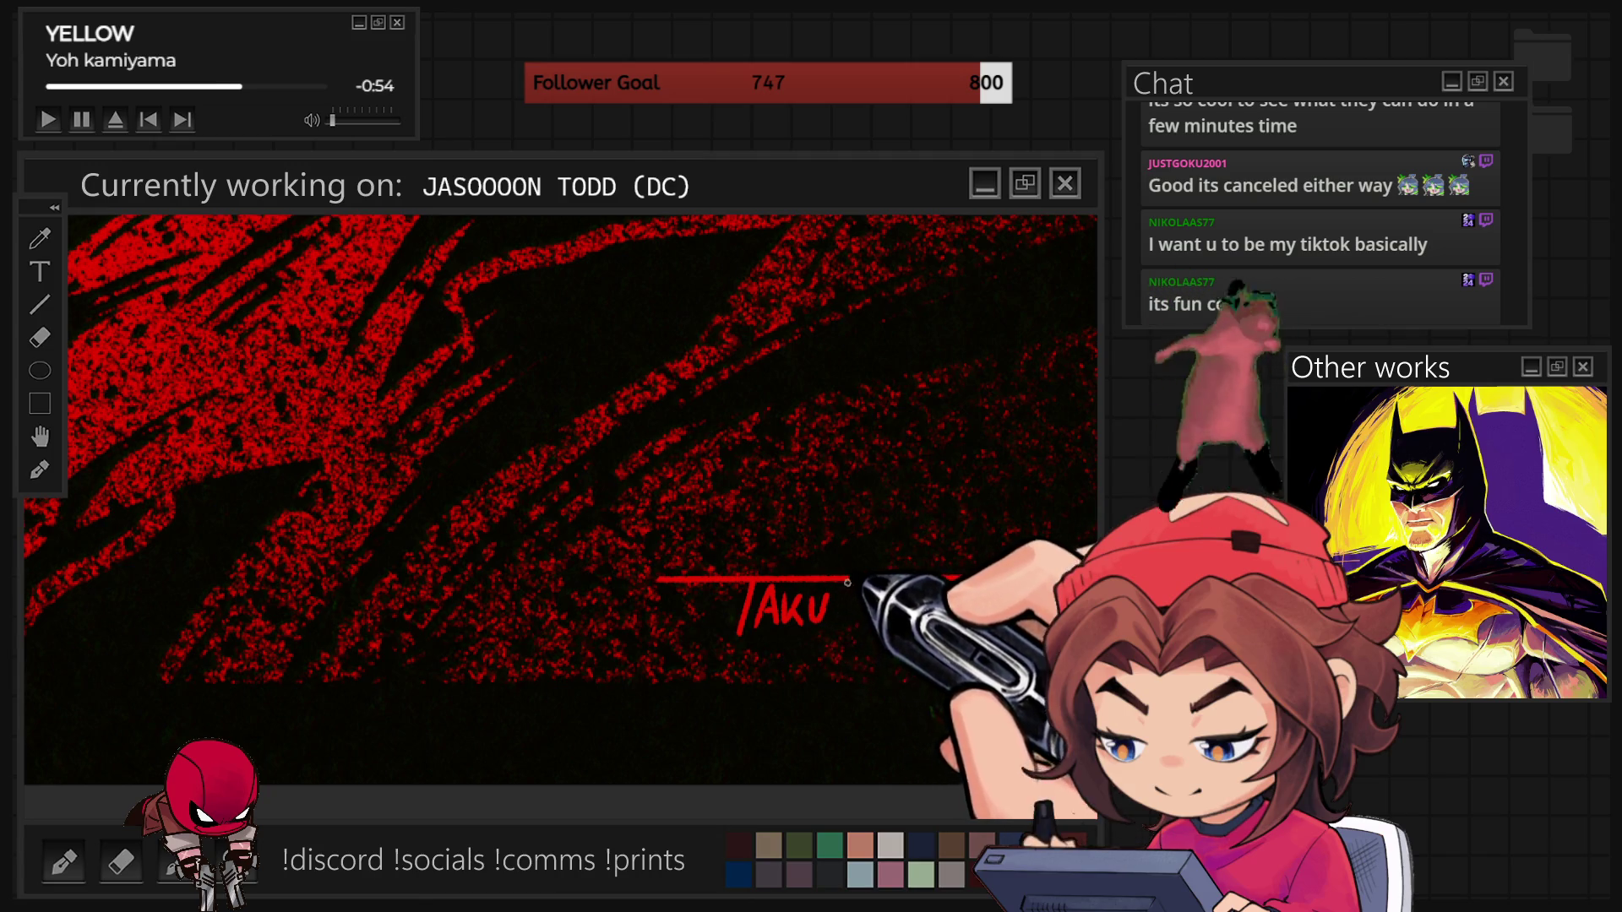
{"action": "left_click_drag", "start_coordinate": [843, 583], "coordinate": [837, 623]}
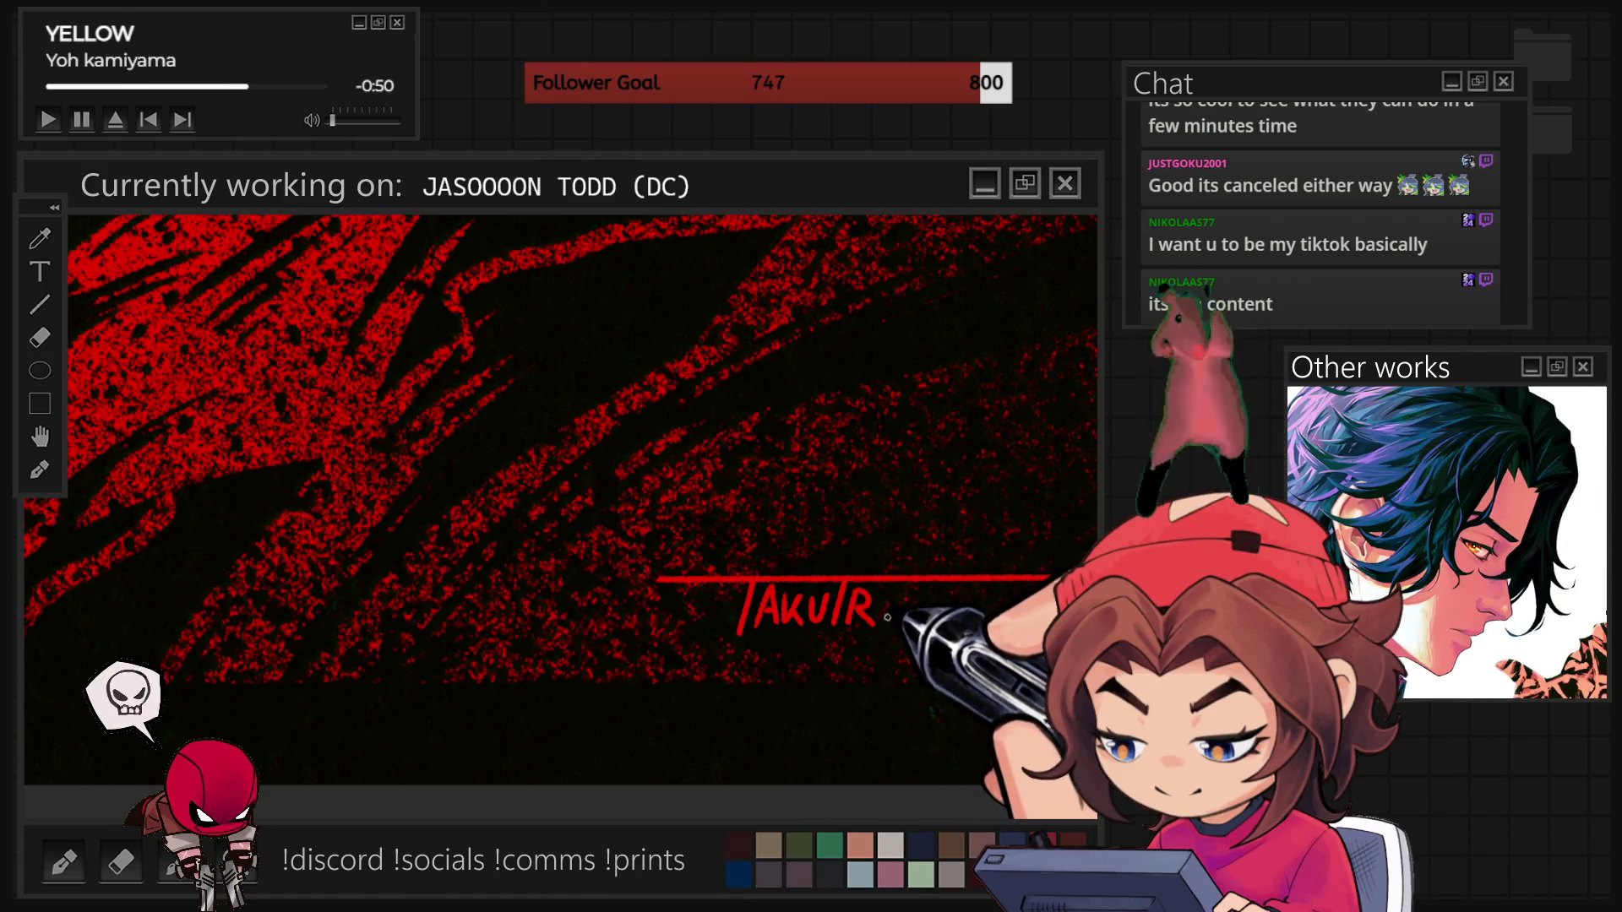
{"action": "left_click_drag", "start_coordinate": [897, 597], "coordinate": [897, 607]}
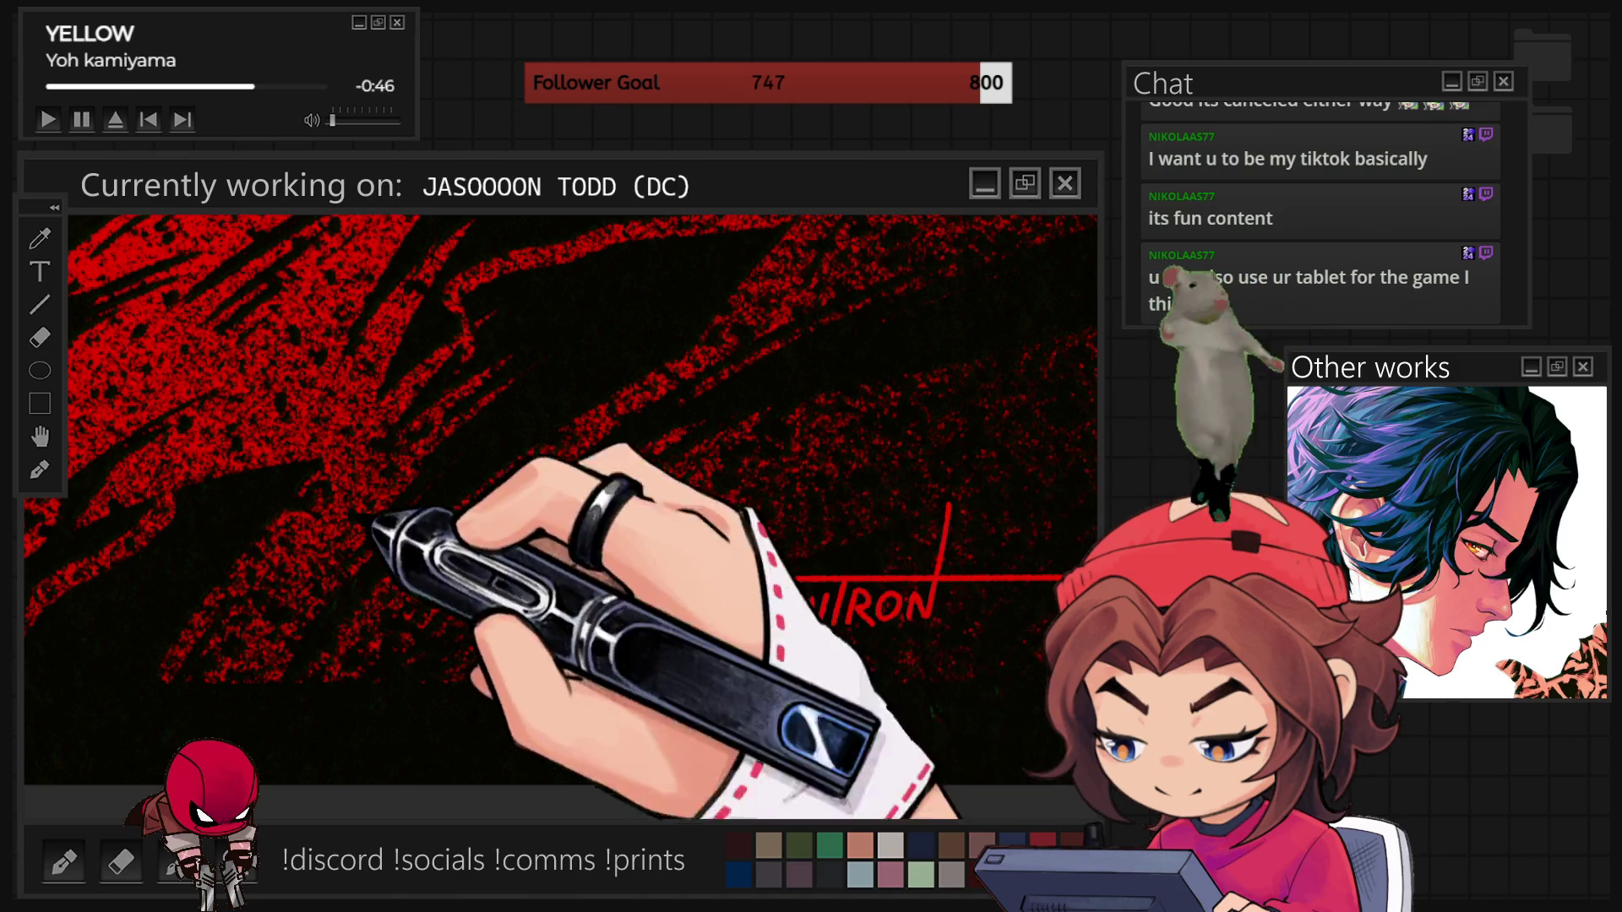
{"action": "key", "text": "["}
{"action": "key", "text": "["}
{"action": "key", "text": "["}
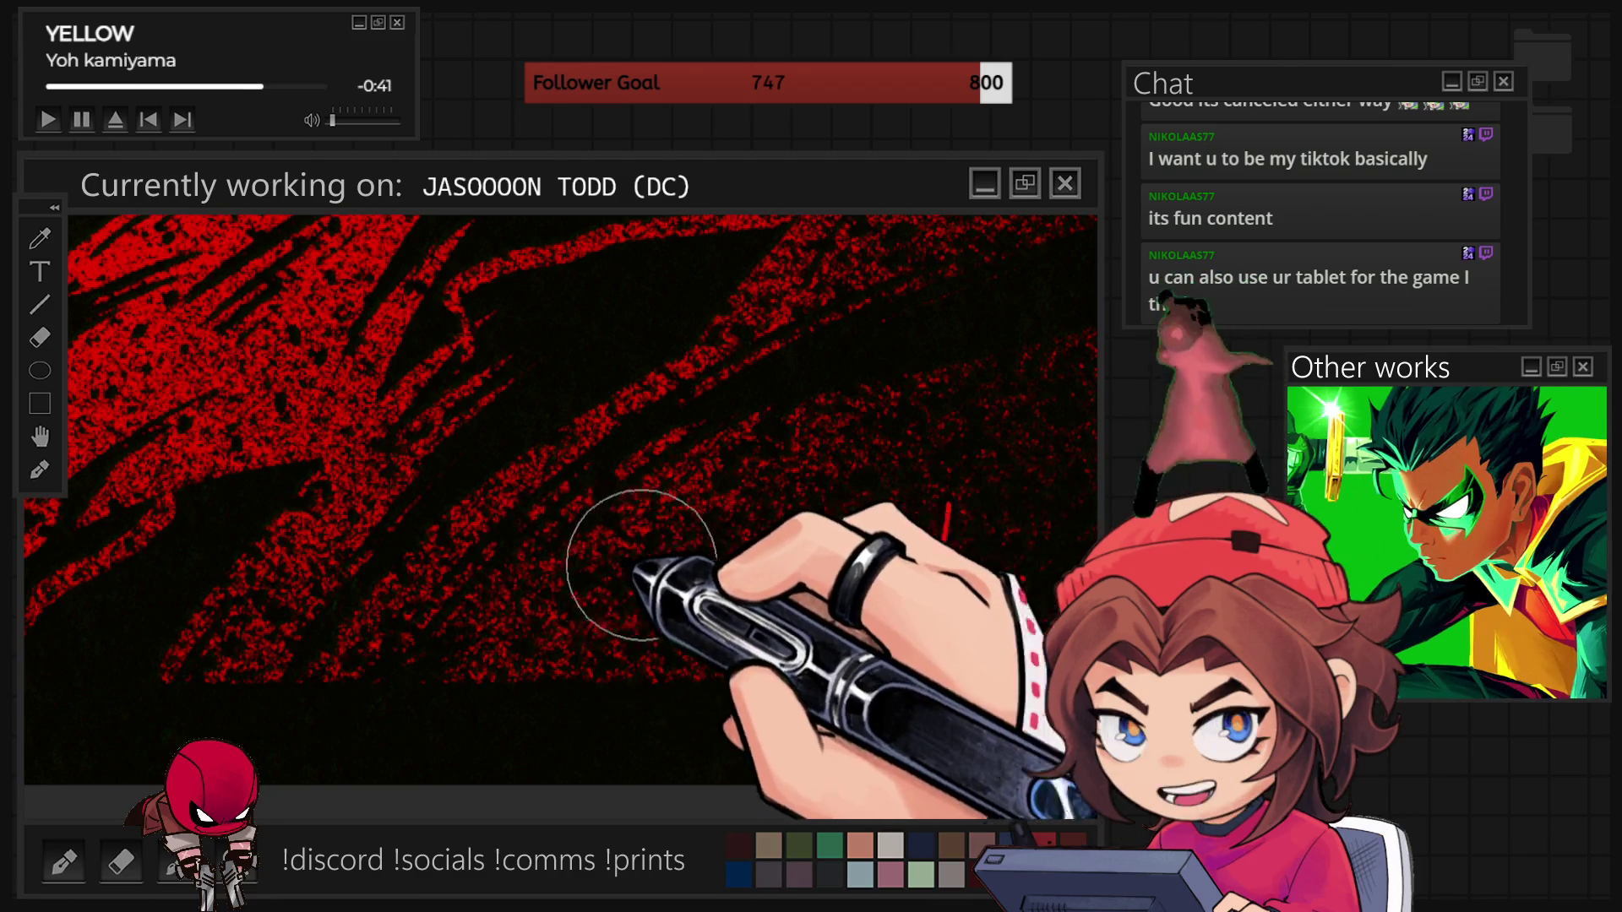
- Reduce the red pen brush size a step further
{"action": "scroll", "coordinate": [635, 514], "scroll_direction": "down", "scroll_amount": 5}
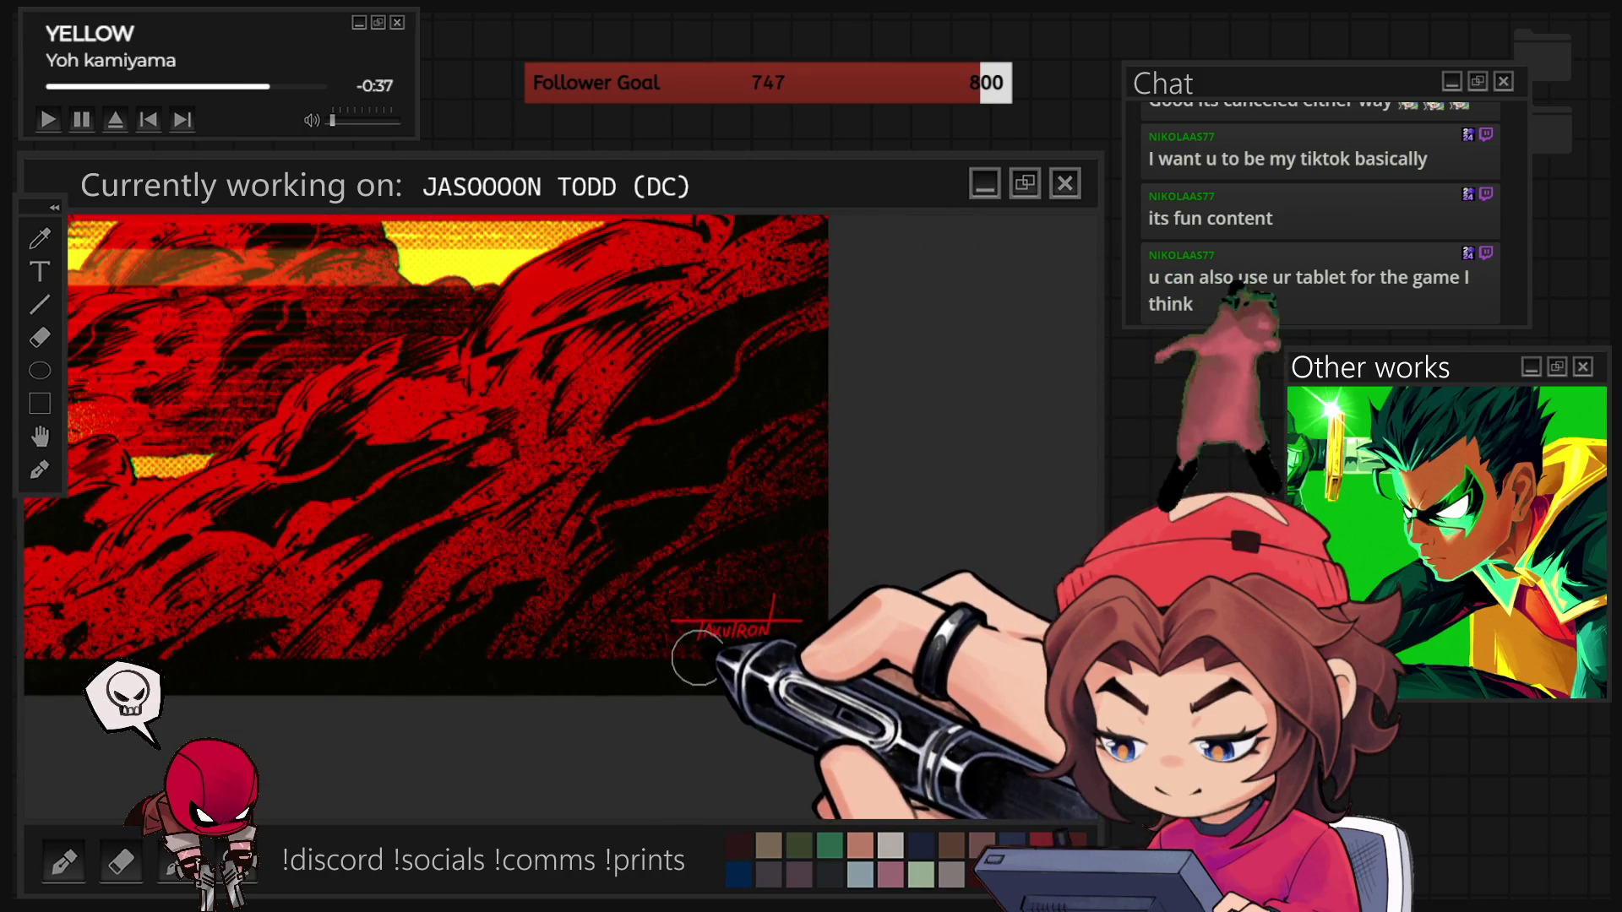
{"action": "scroll", "coordinate": [701, 675], "scroll_direction": "up", "scroll_amount": 2}
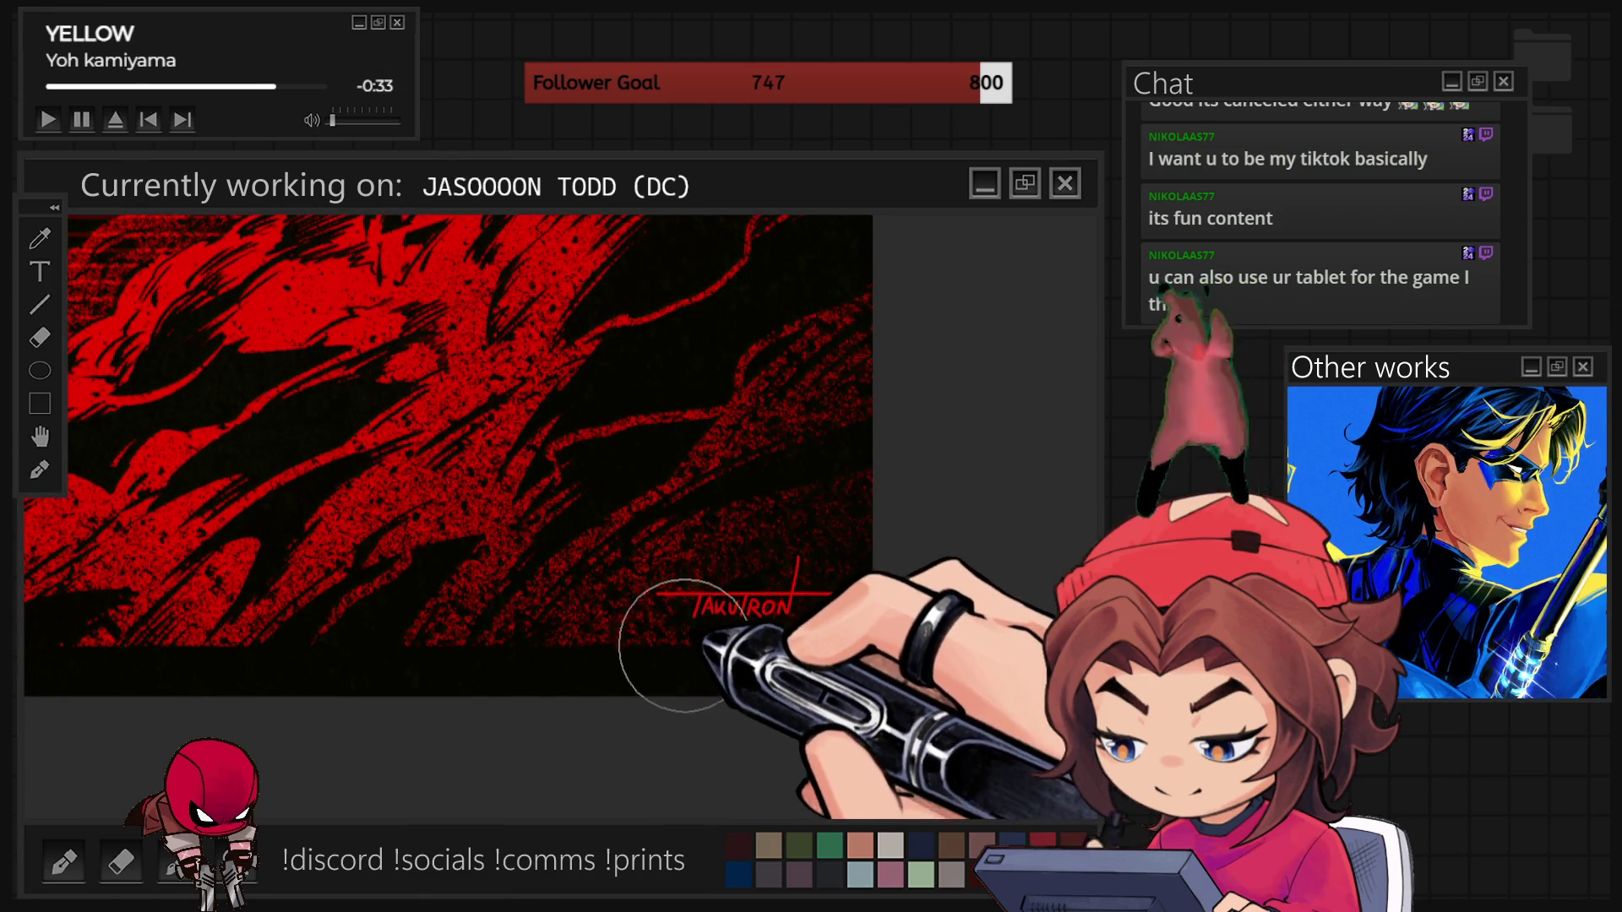
{"action": "key", "text": "bracketleft"}
{"action": "key", "text": "bracketleft"}
{"action": "key", "text": "bracketleft"}
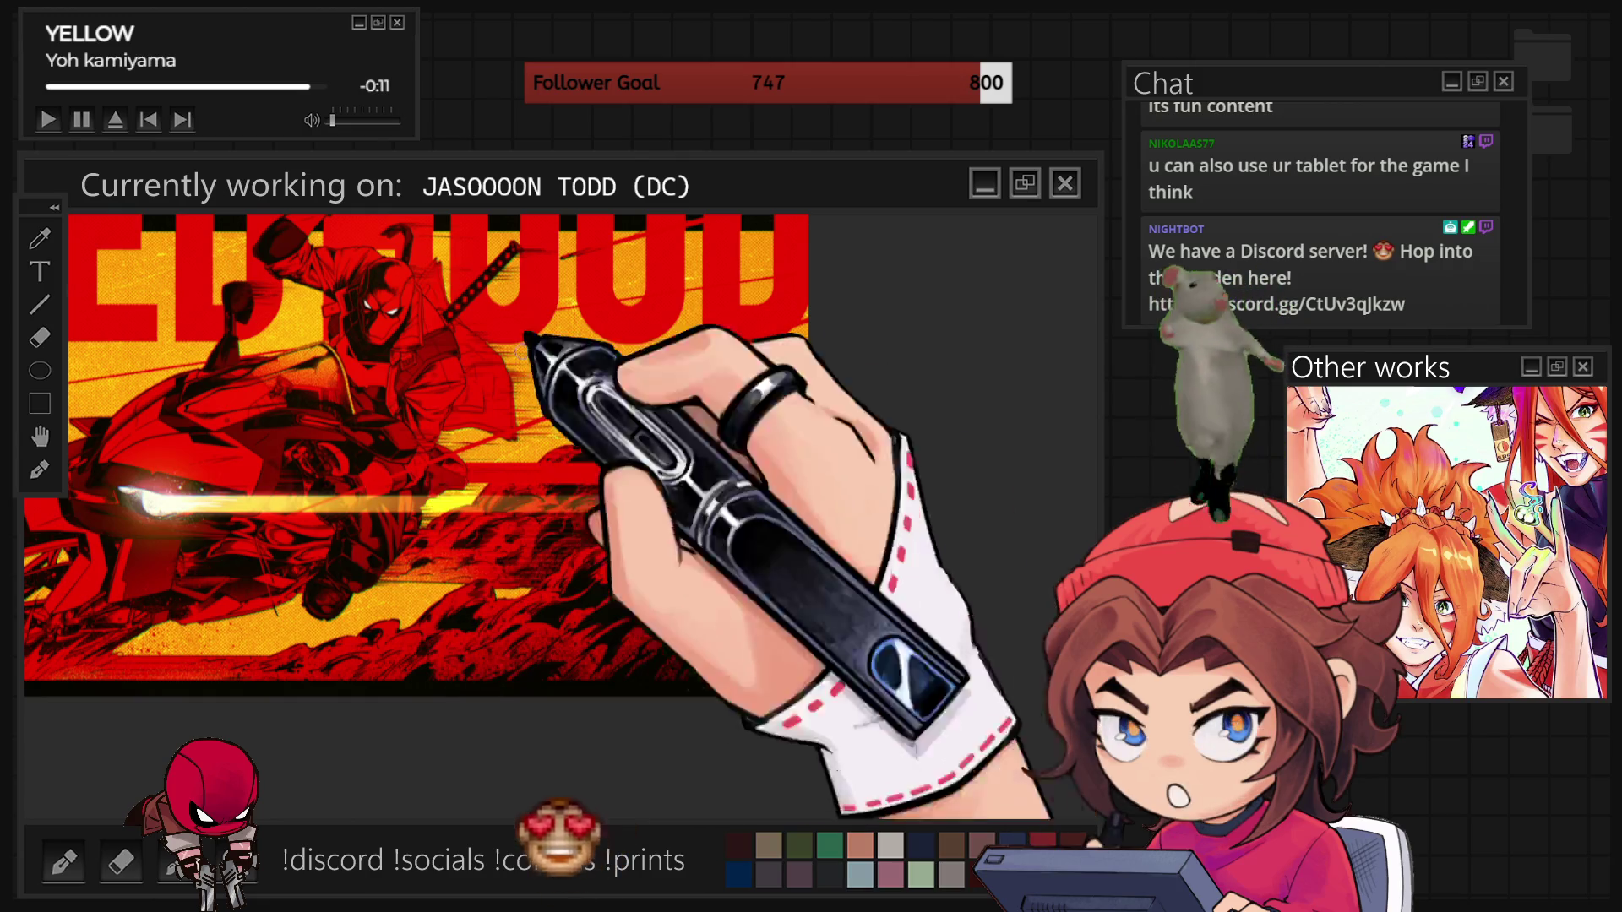
- Free-transform the signature layer, rescaling the signature into the poster's lower-right corner
{"action": "scroll", "coordinate": [652, 496], "scroll_direction": "down", "scroll_amount": 3}
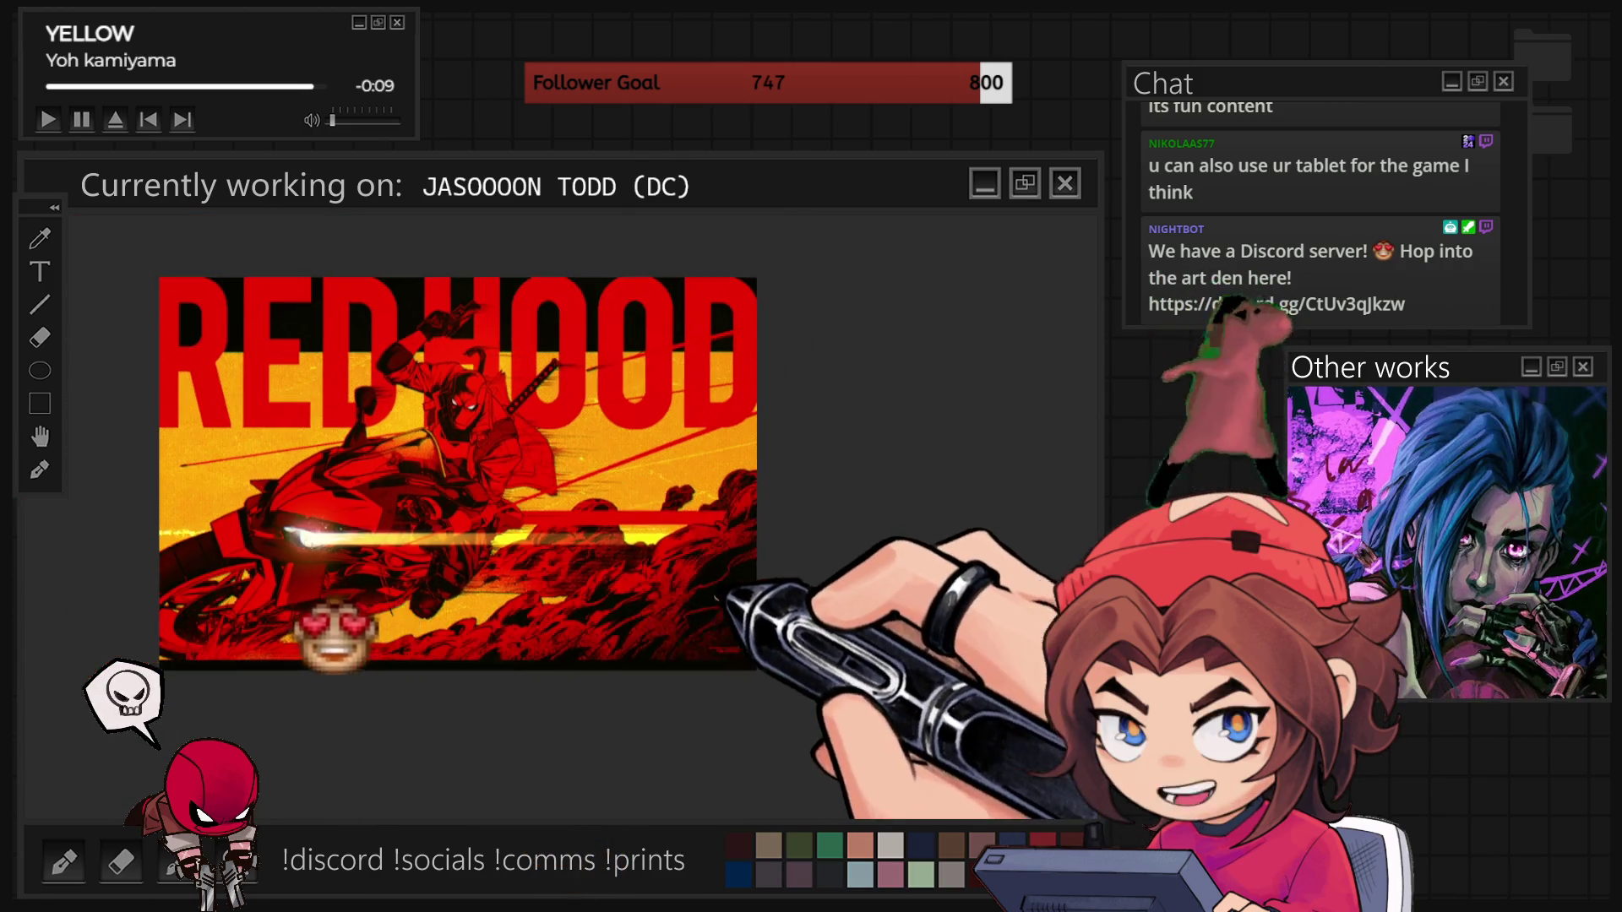
{"action": "scroll", "coordinate": [453, 471], "scroll_direction": "up", "scroll_amount": 5}
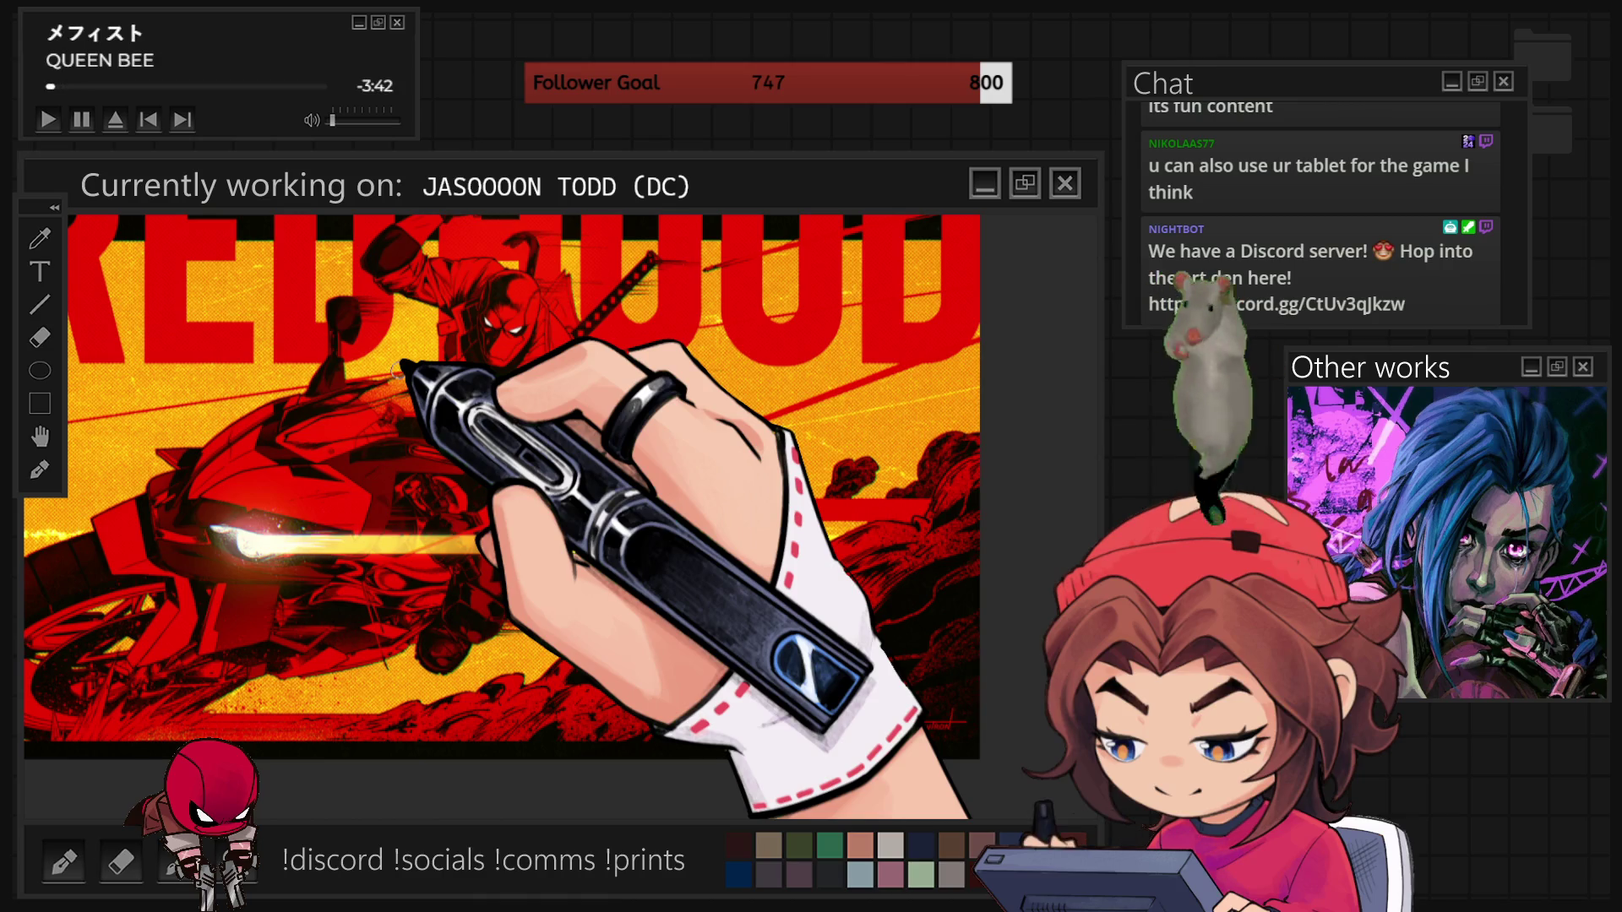
{"action": "key", "text": "ctrl+t"}
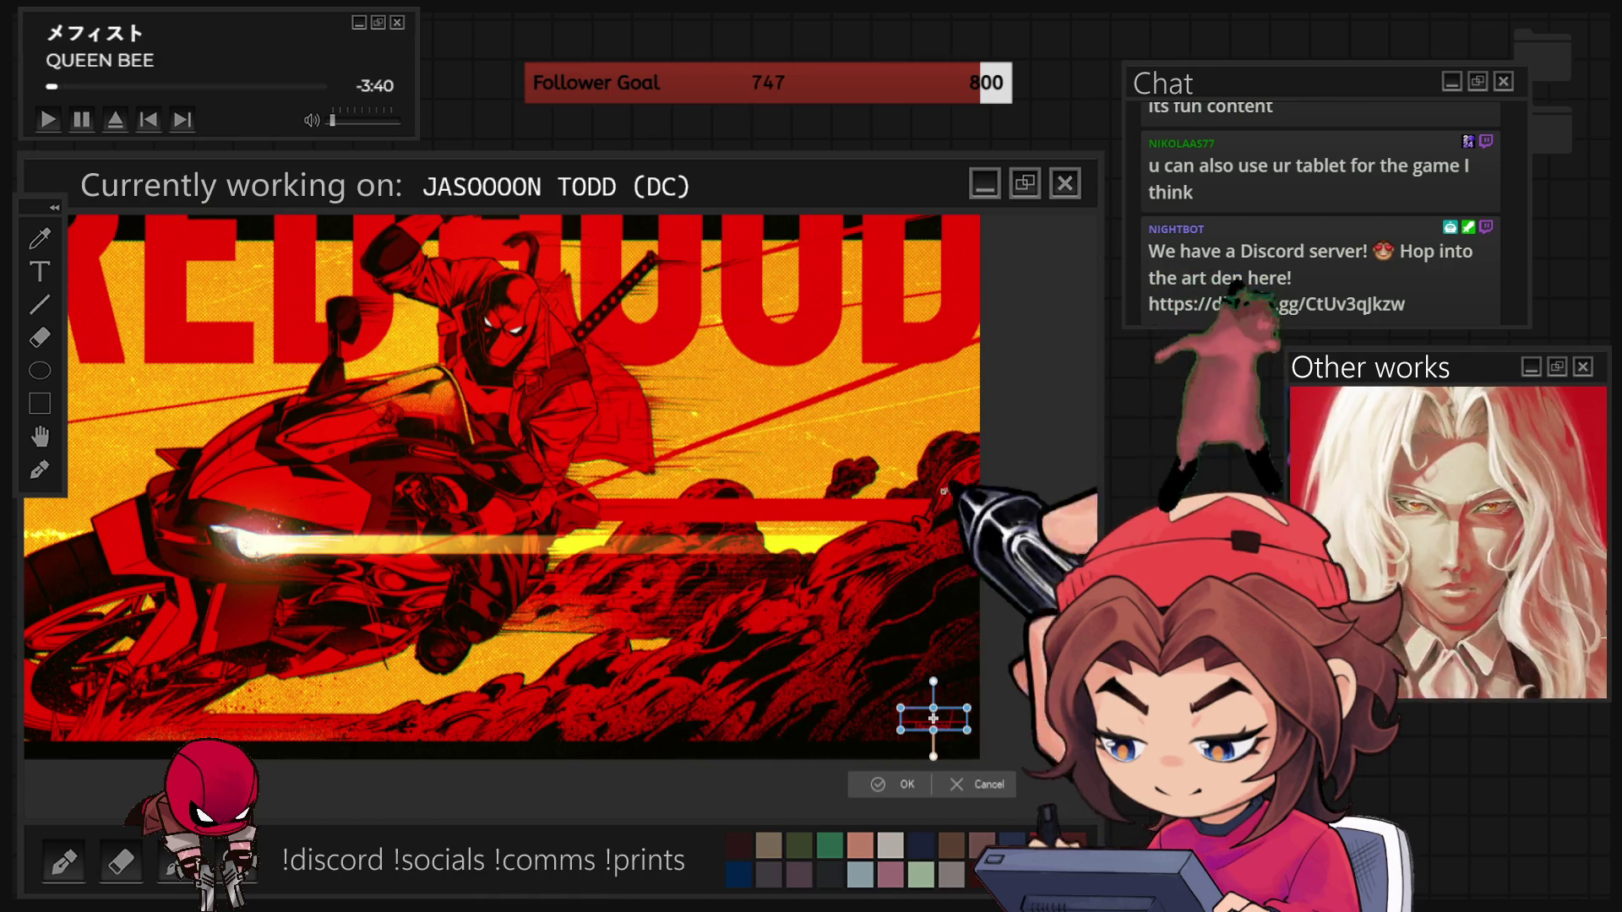
{"action": "left_click_drag", "start_coordinate": [897, 731], "coordinate": [877, 740]}
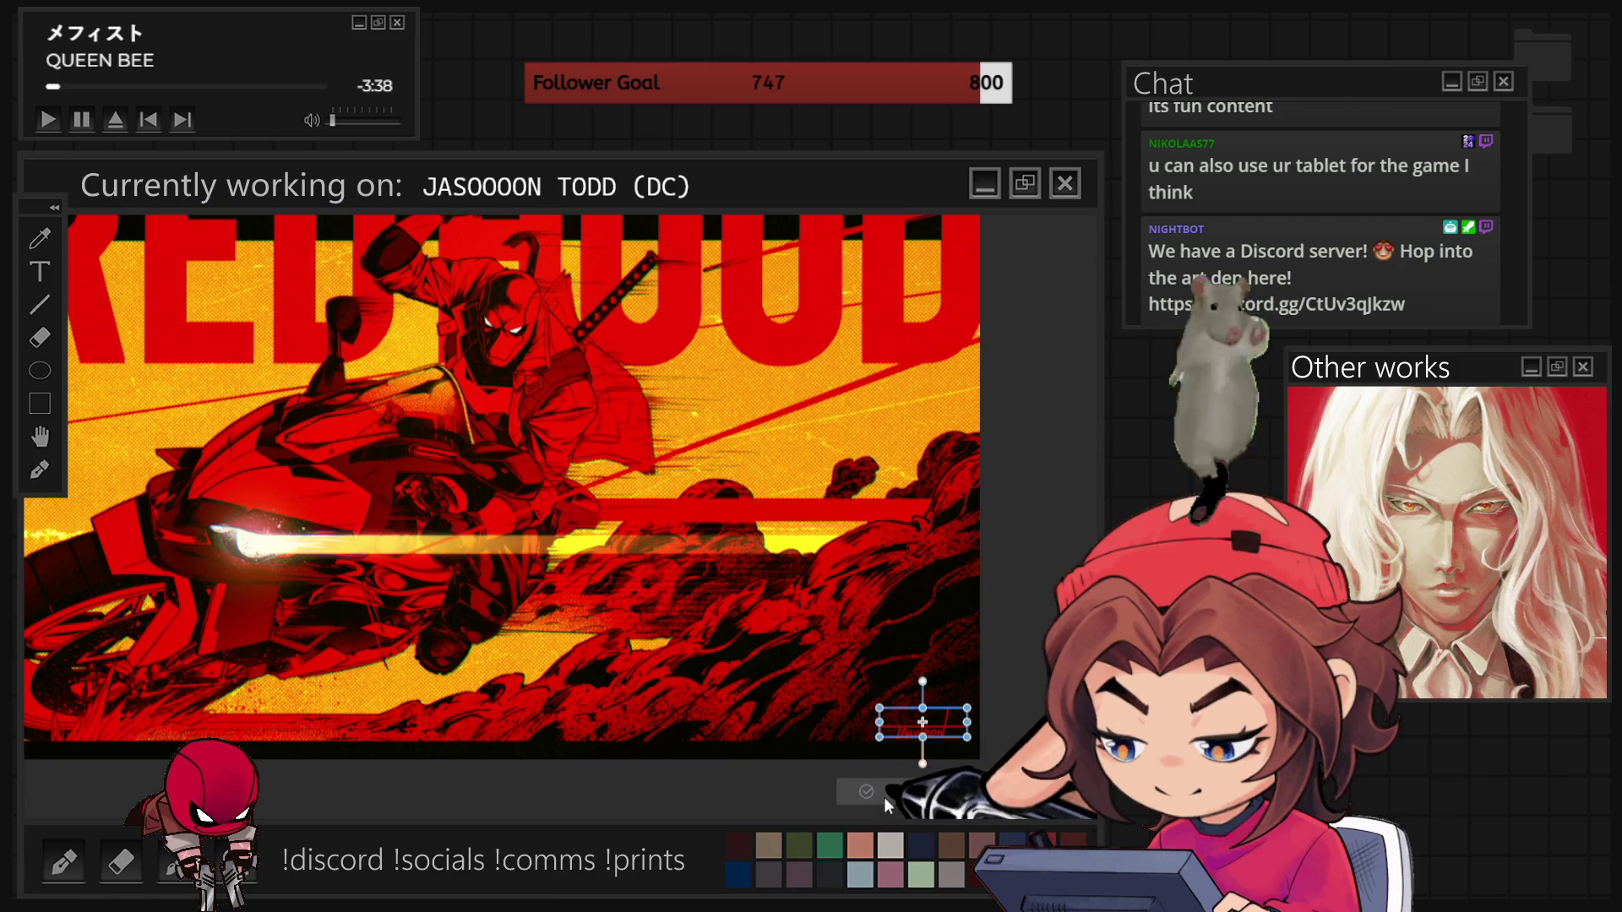
{"action": "left_click", "coordinate": [884, 798]}
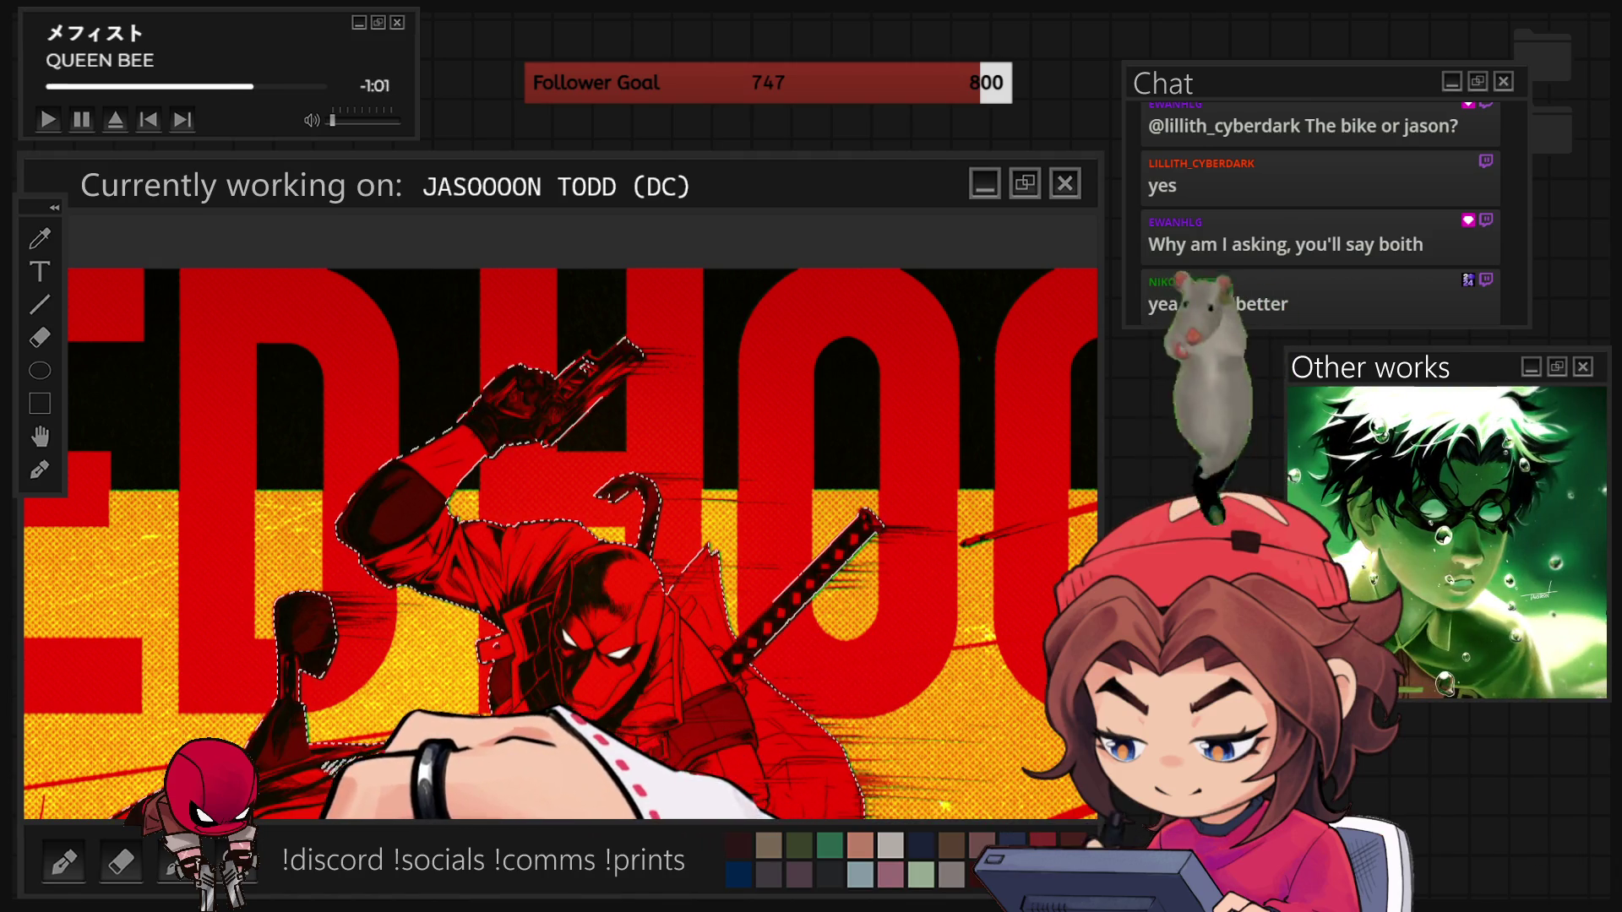
- Deselect the rider, zoom out to the whole Red Hood poster, then zoom back in
{"action": "key", "text": "ctrl+d"}
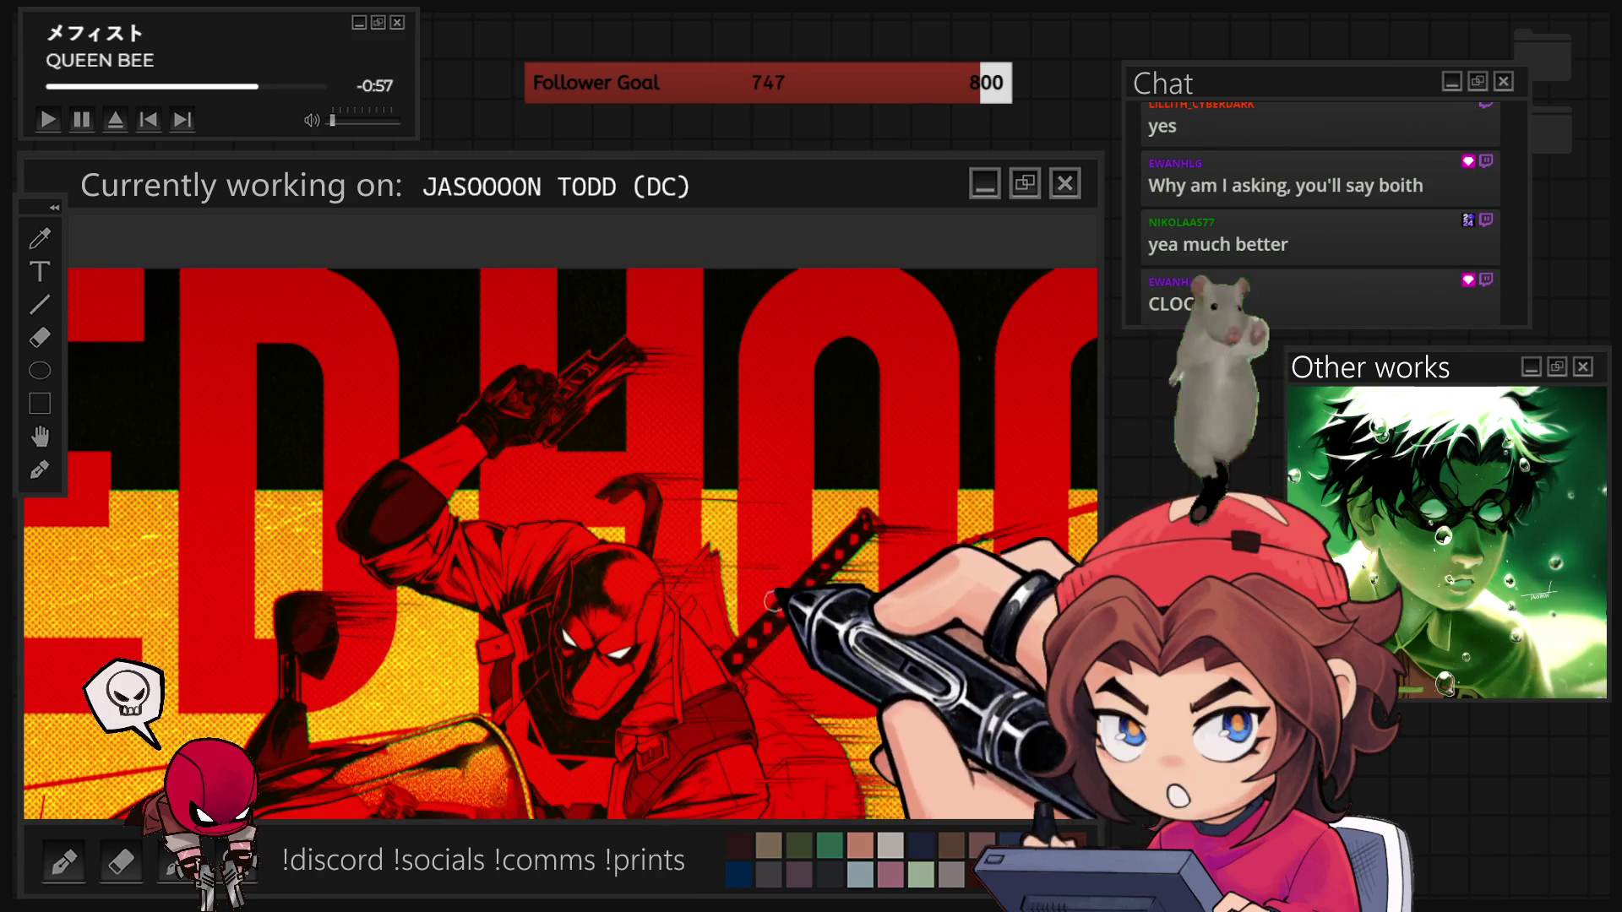
{"action": "key", "text": "ctrl+minus"}
{"action": "key", "text": "ctrl+minus"}
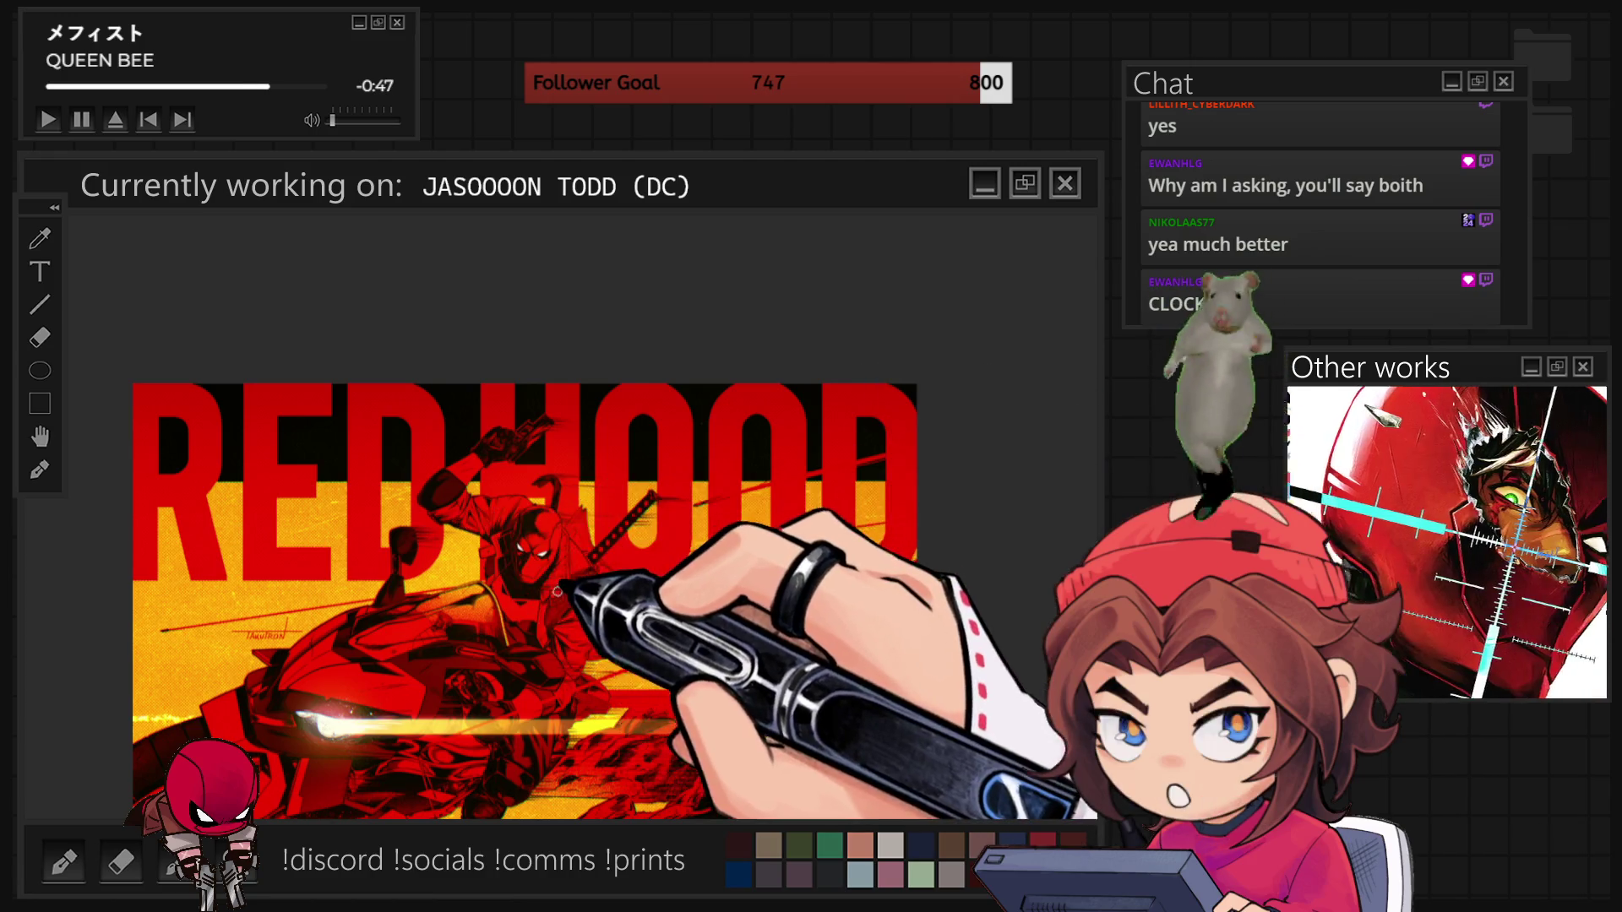
{"action": "scroll", "coordinate": [667, 541], "scroll_direction": "up", "scroll_amount": 2}
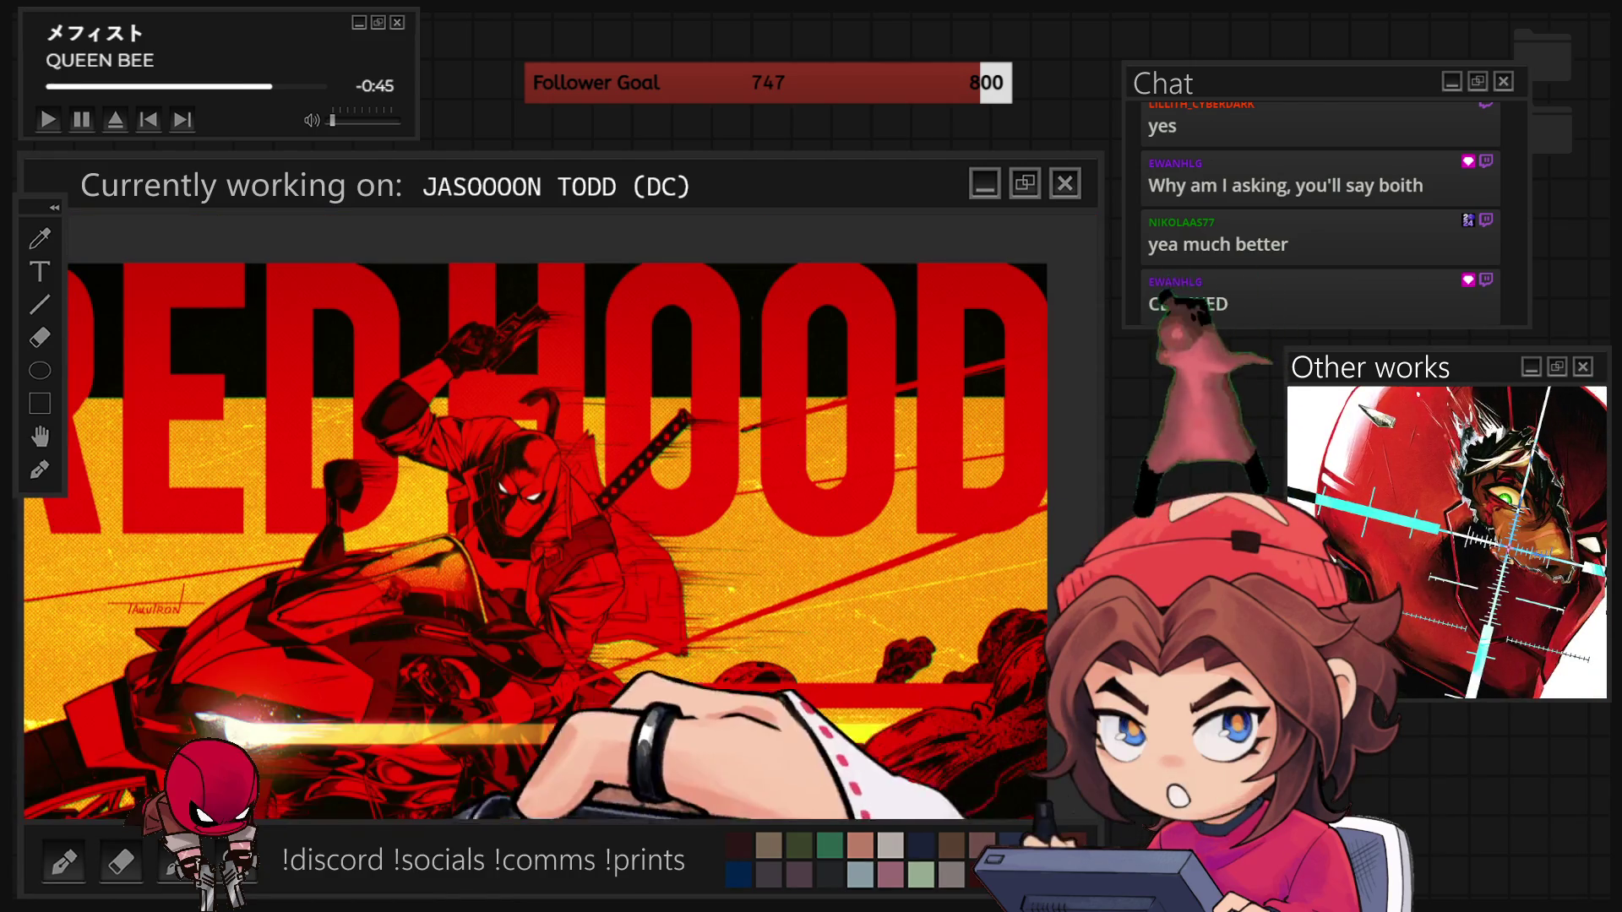
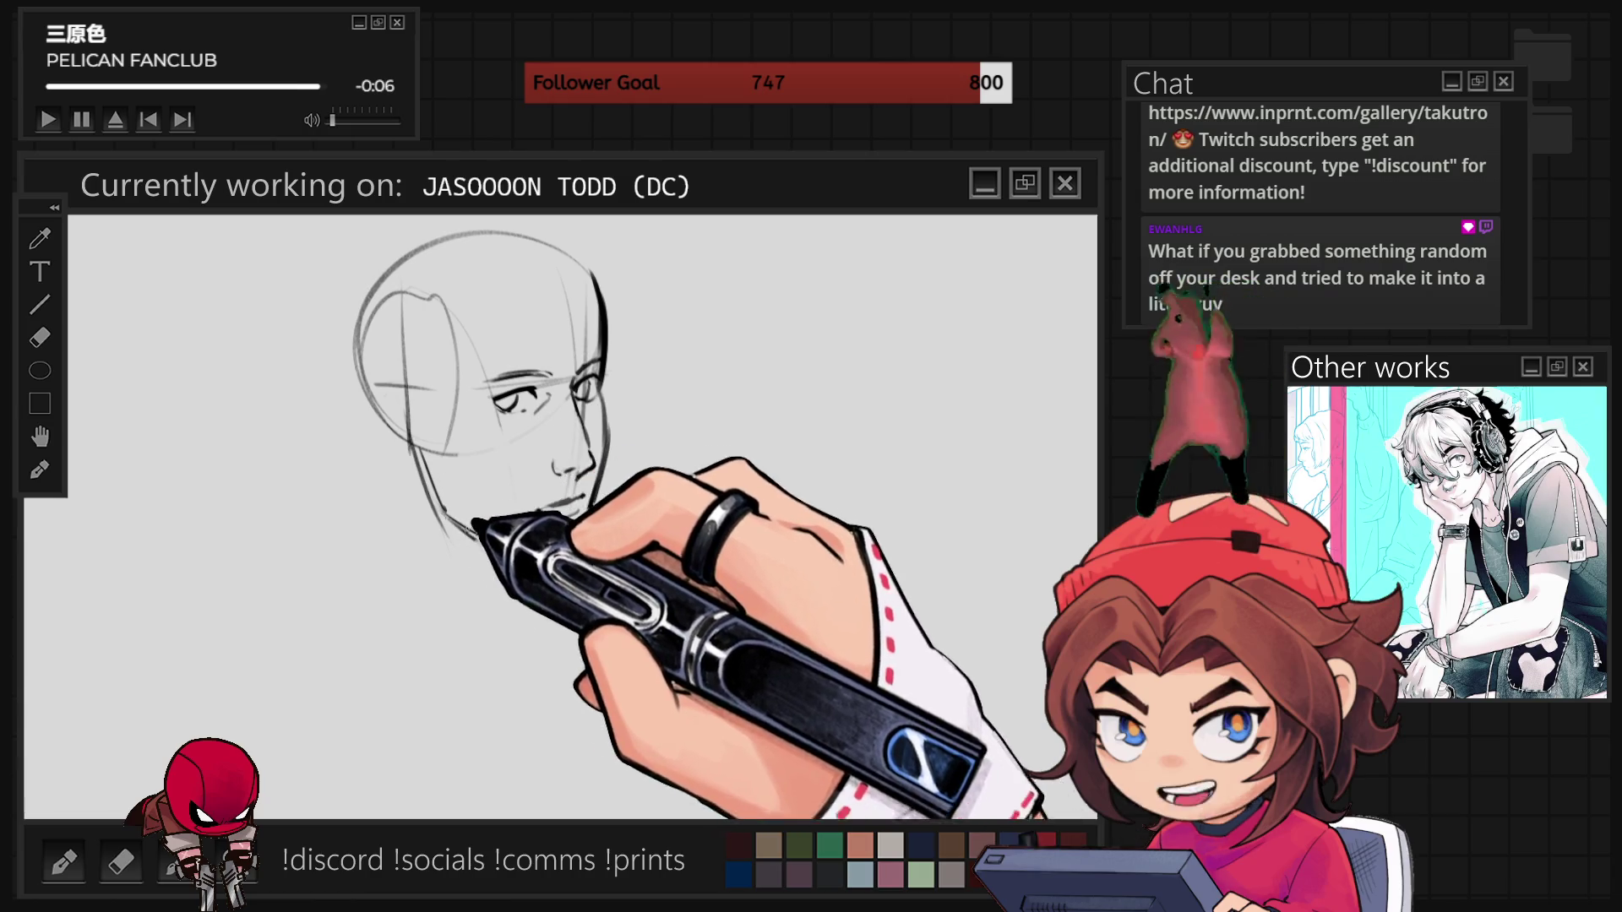
- Add an ear stroke to the head sketch and start outlining a small cat head beside it
{"action": "mouse_move", "coordinate": [398, 391]}
{"action": "left_mouse_down"}
{"action": "mouse_move", "coordinate": [374, 393]}
{"action": "mouse_move", "coordinate": [391, 454]}
{"action": "left_mouse_up"}
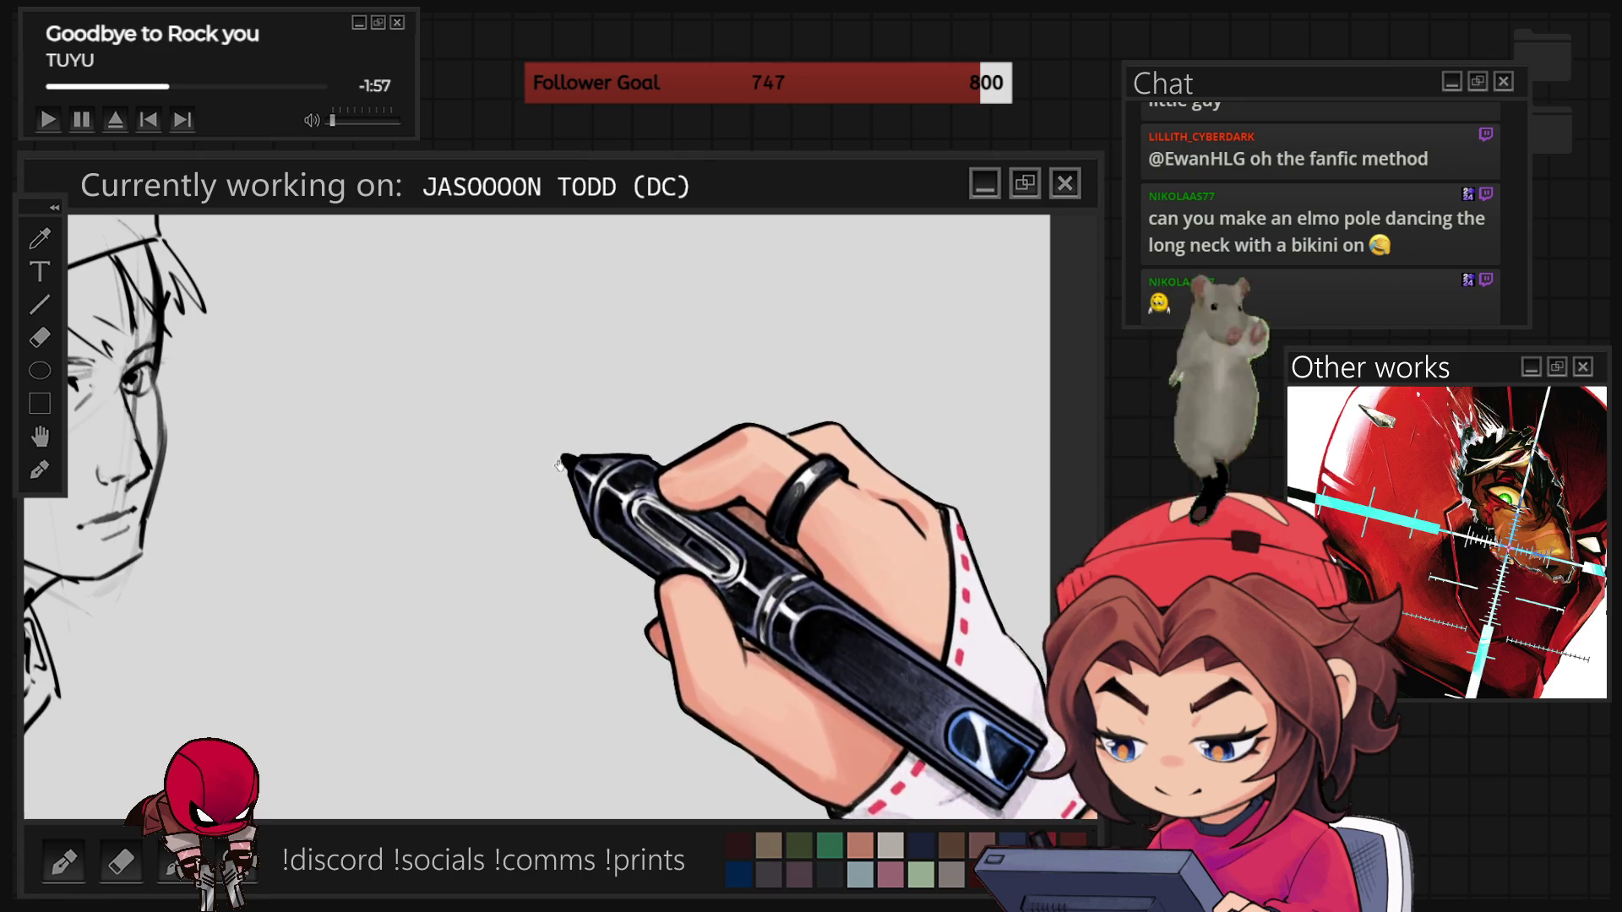
{"action": "mouse_move", "coordinate": [459, 445]}
{"action": "left_mouse_down"}
{"action": "mouse_move", "coordinate": [536, 368]}
{"action": "mouse_move", "coordinate": [580, 359]}
{"action": "mouse_move", "coordinate": [636, 396]}
{"action": "left_mouse_up"}
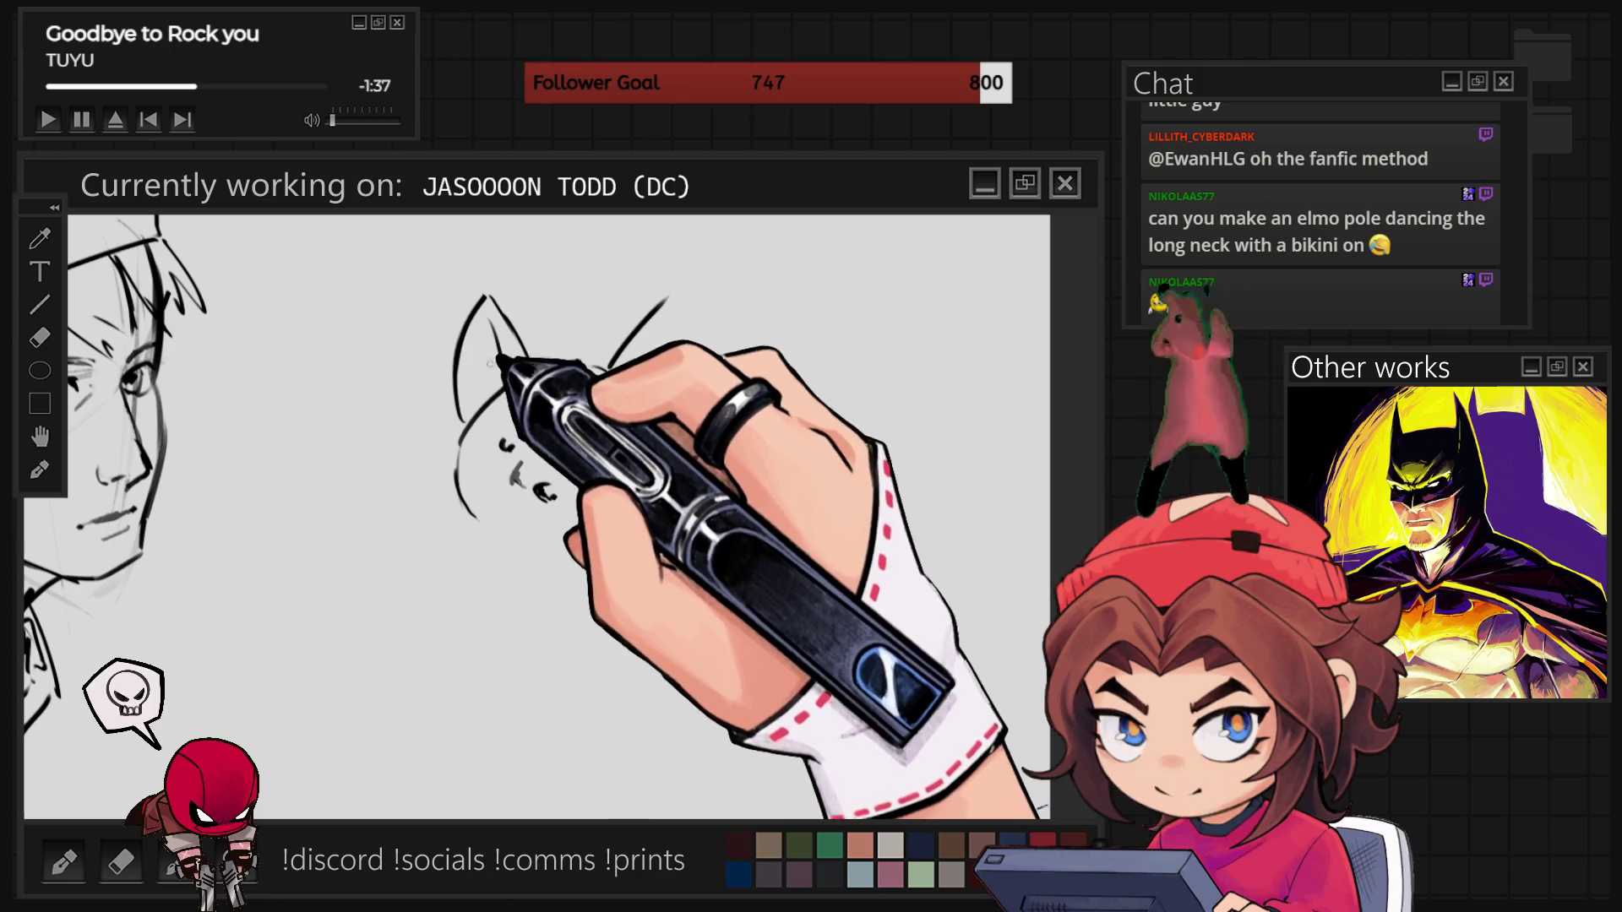
- Draw the cat's inner ear lines, facial features, right head side and right ear
{"action": "left_click_drag", "start_coordinate": [483, 331], "coordinate": [487, 385]}
{"action": "left_click_drag", "start_coordinate": [503, 441], "coordinate": [551, 497]}
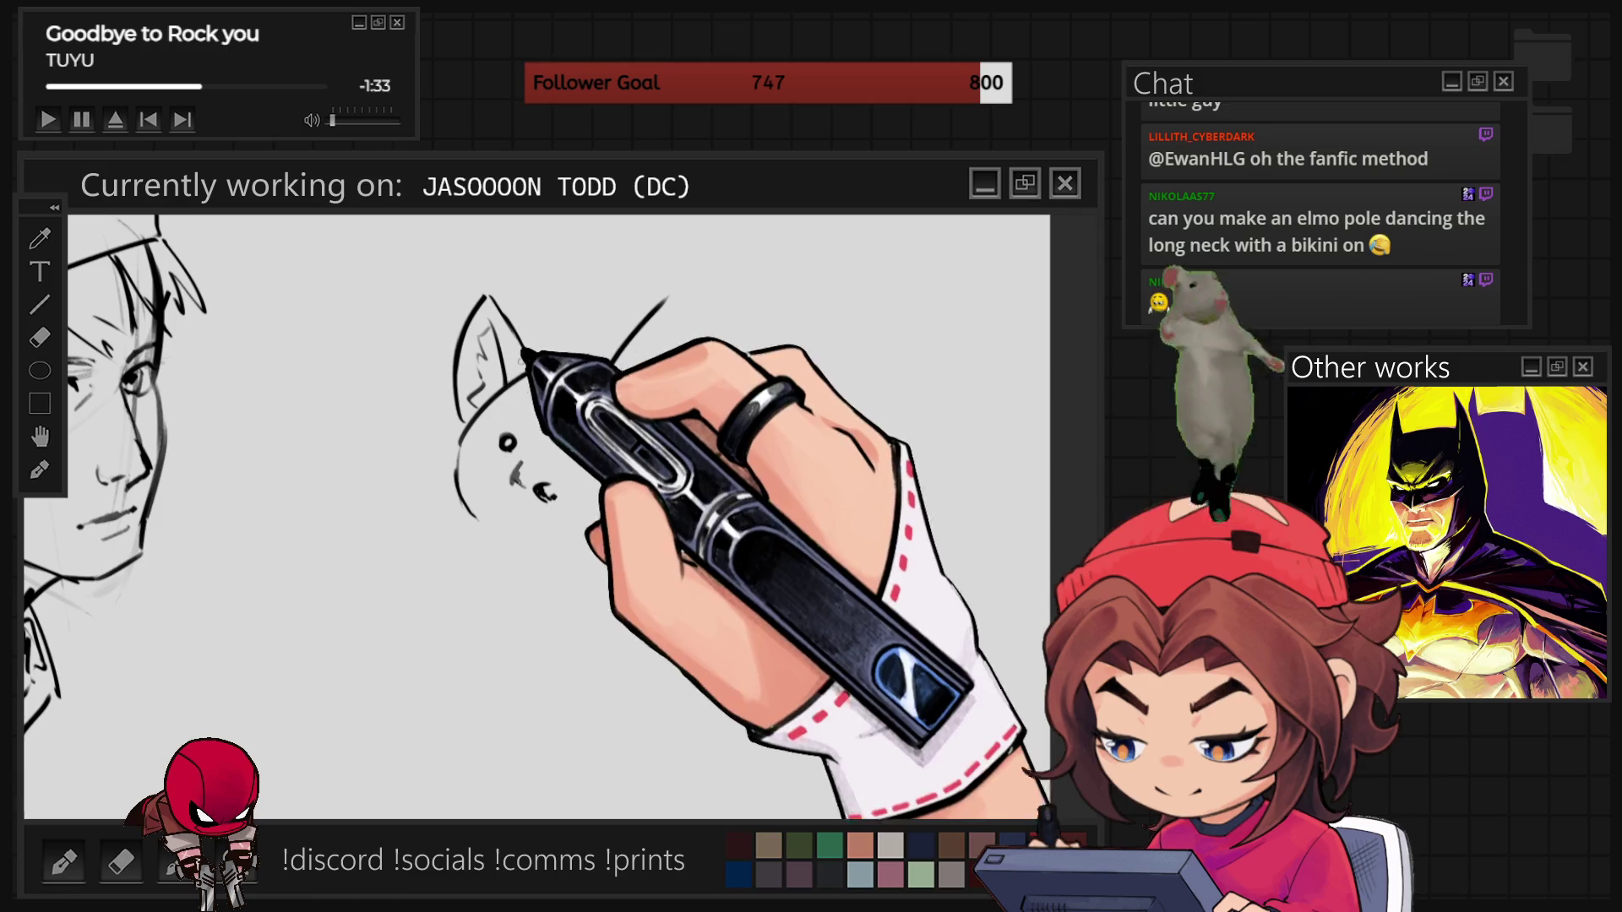
{"action": "left_click_drag", "start_coordinate": [591, 366], "coordinate": [661, 437]}
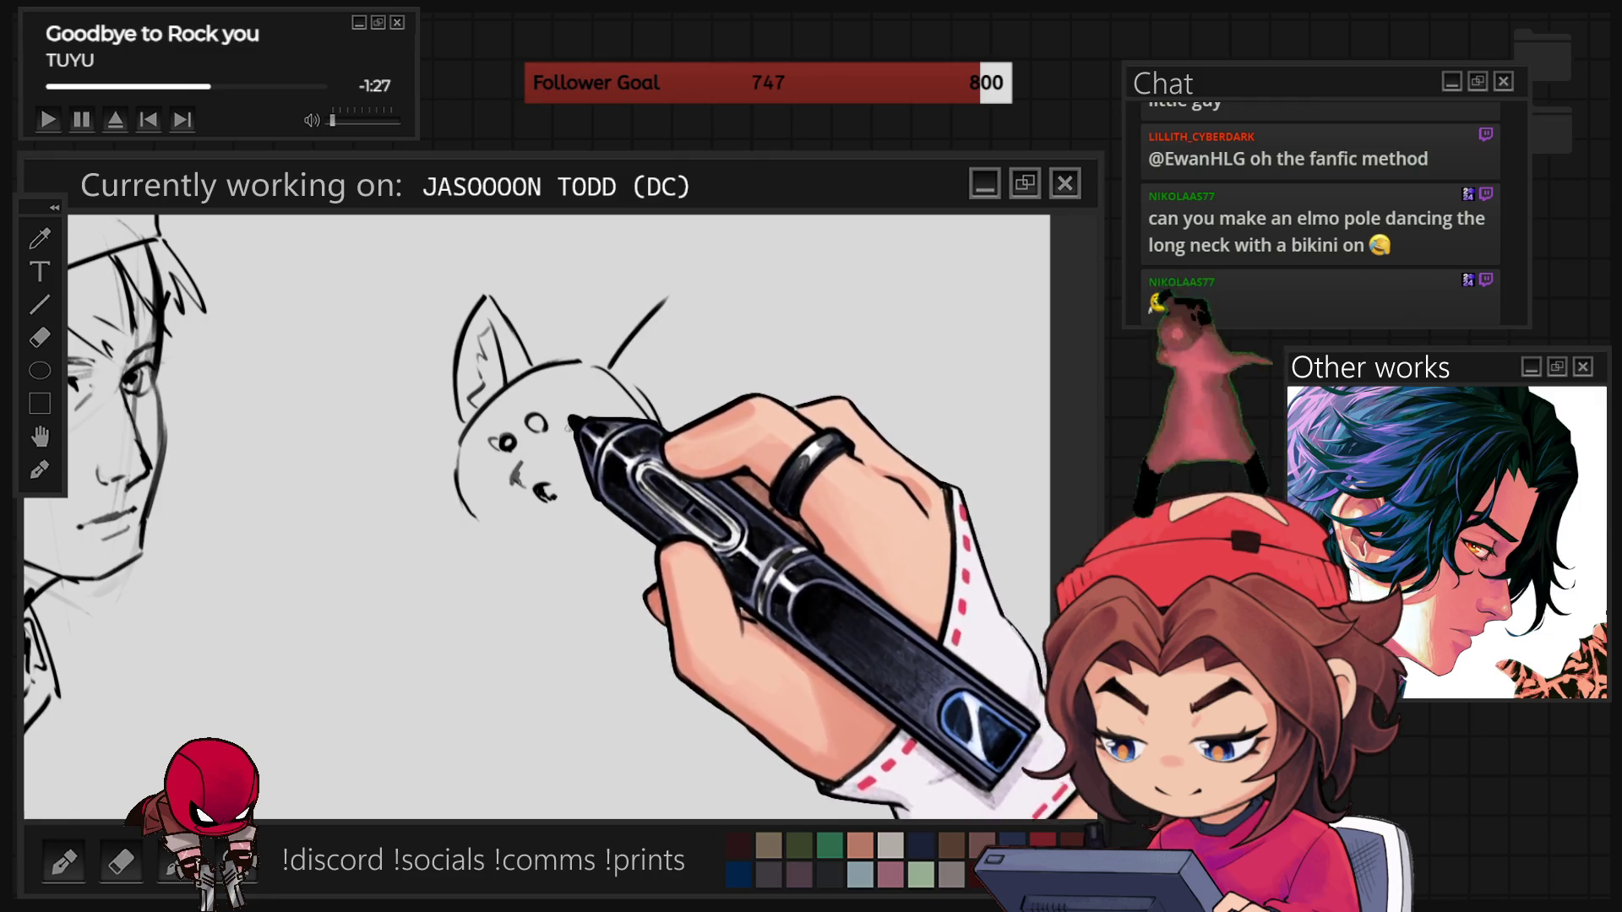
{"action": "mouse_move", "coordinate": [676, 302]}
{"action": "left_mouse_down"}
{"action": "mouse_move", "coordinate": [681, 390]}
{"action": "mouse_move", "coordinate": [663, 422]}
{"action": "left_mouse_up"}
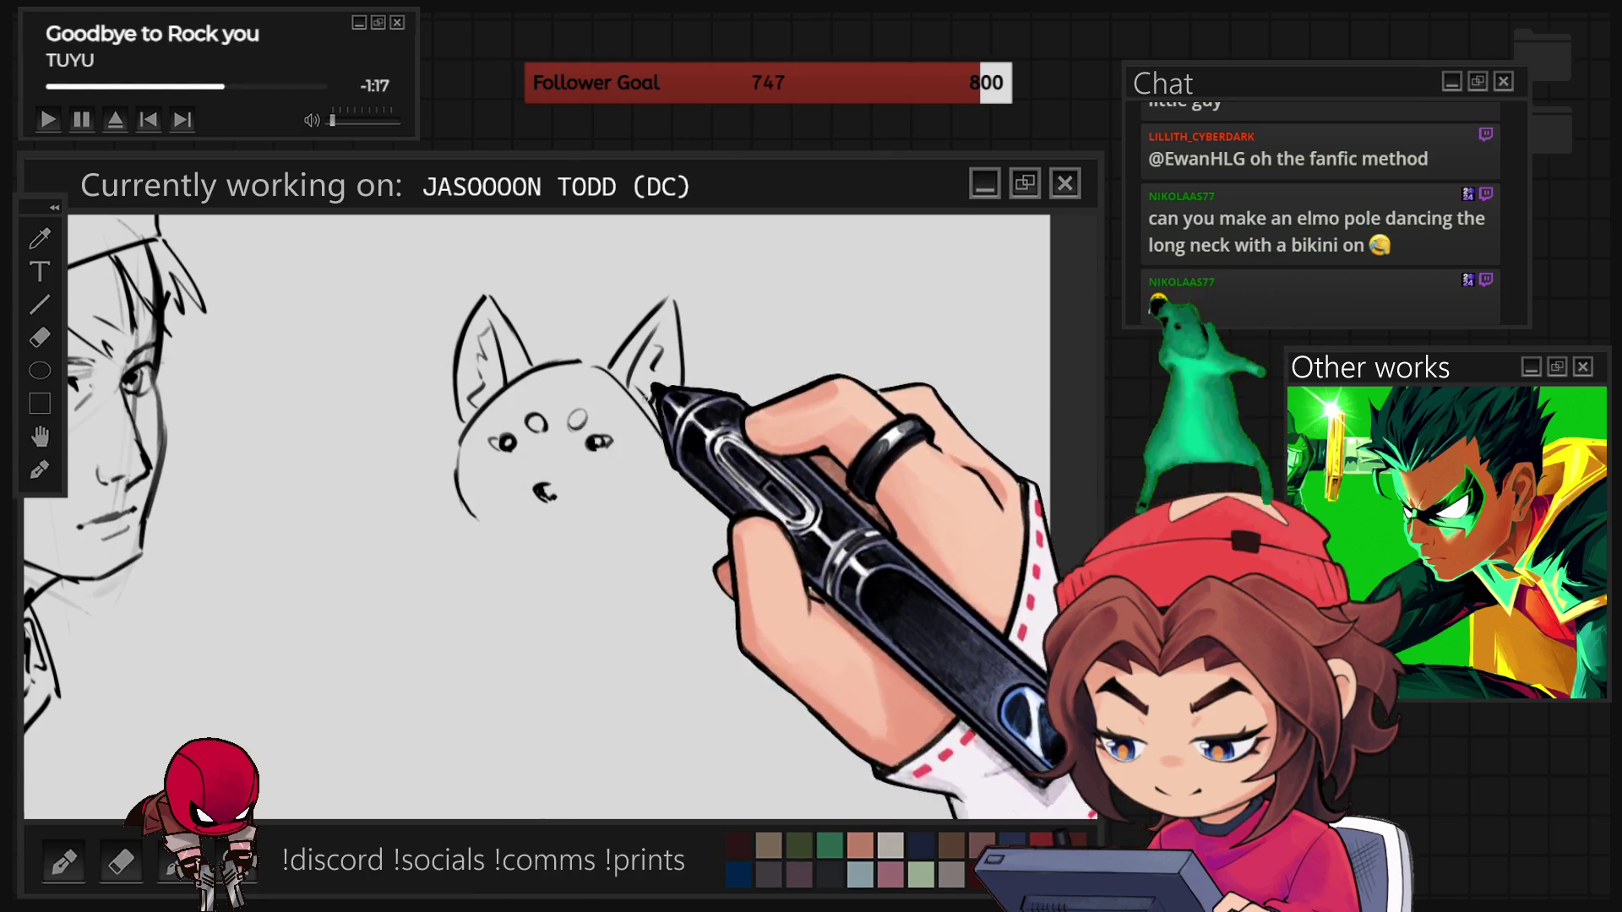
- Draw the cat's chin and chest outline, then begin shading the top of the head dark
{"action": "left_click_drag", "start_coordinate": [497, 520], "coordinate": [541, 525]}
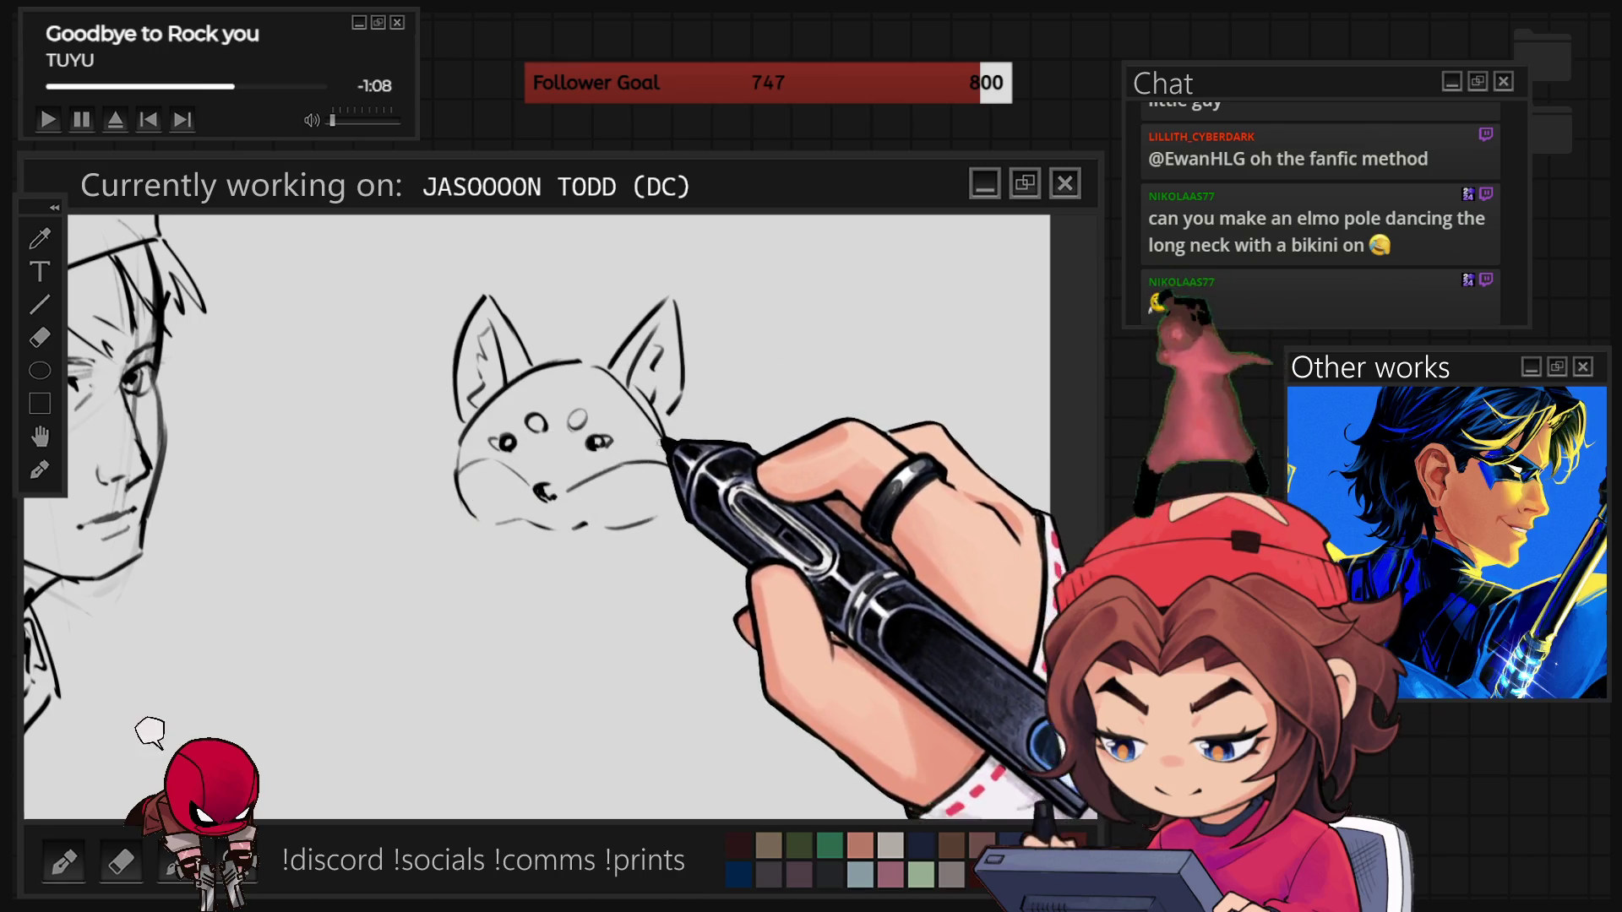
{"action": "mouse_move", "coordinate": [480, 528]}
{"action": "left_mouse_down"}
{"action": "mouse_move", "coordinate": [516, 651]}
{"action": "mouse_move", "coordinate": [633, 593]}
{"action": "left_mouse_up"}
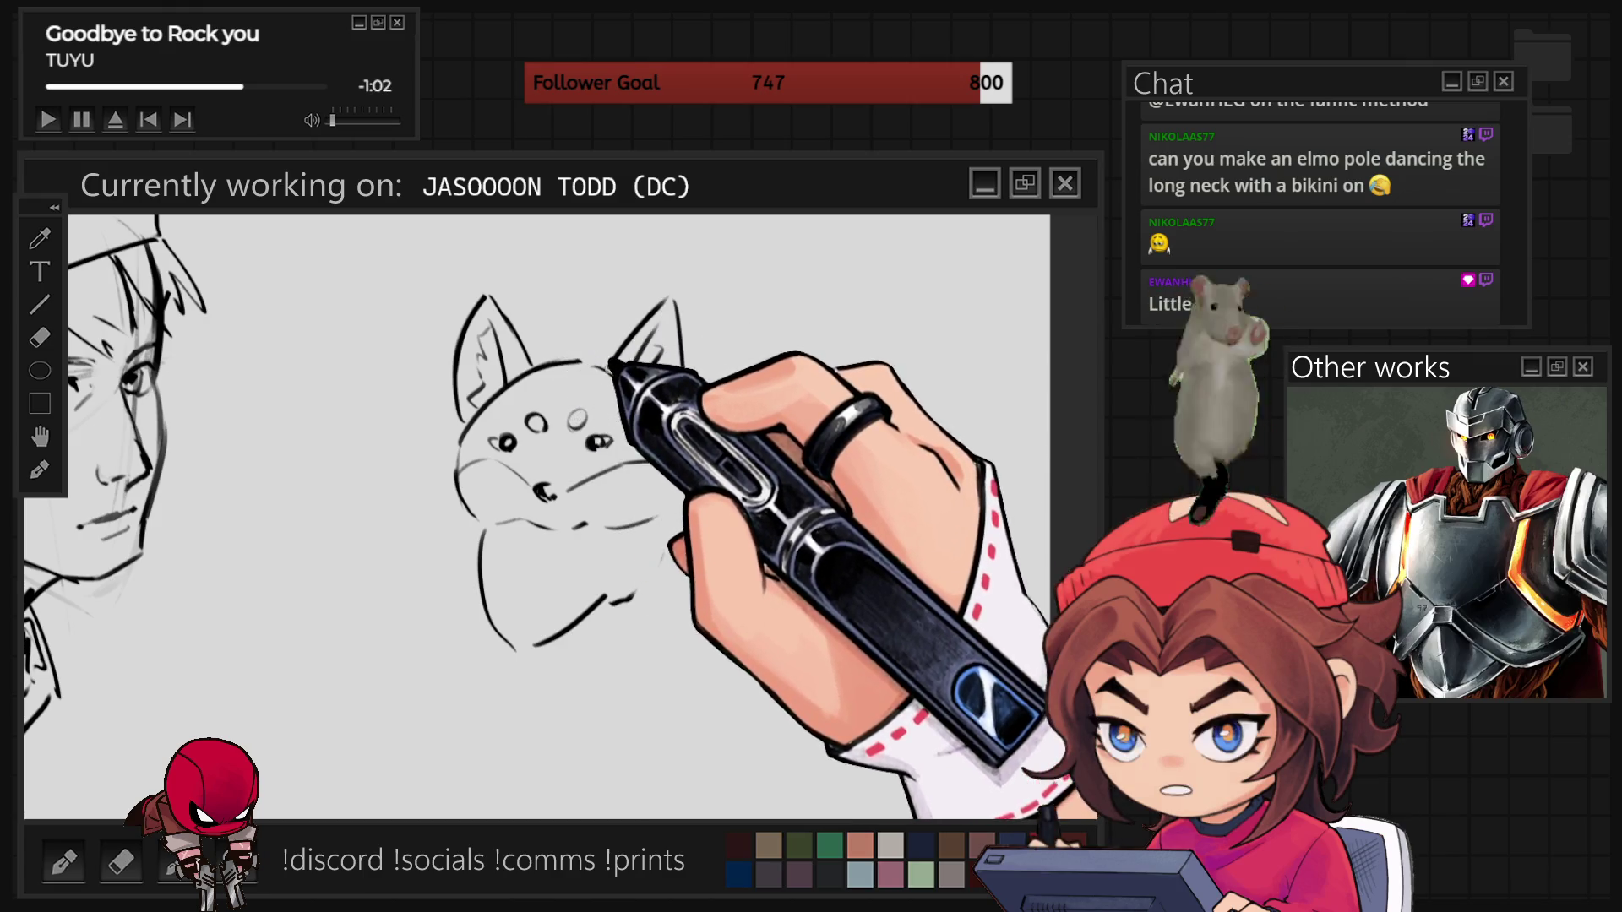
{"action": "mouse_move", "coordinate": [498, 414]}
{"action": "left_mouse_down"}
{"action": "mouse_move", "coordinate": [465, 376]}
{"action": "mouse_move", "coordinate": [481, 391]}
{"action": "mouse_move", "coordinate": [469, 456]}
{"action": "mouse_move", "coordinate": [545, 495]}
{"action": "mouse_move", "coordinate": [591, 397]}
{"action": "mouse_move", "coordinate": [561, 428]}
{"action": "mouse_move", "coordinate": [644, 453]}
{"action": "mouse_move", "coordinate": [653, 410]}
{"action": "left_mouse_up"}
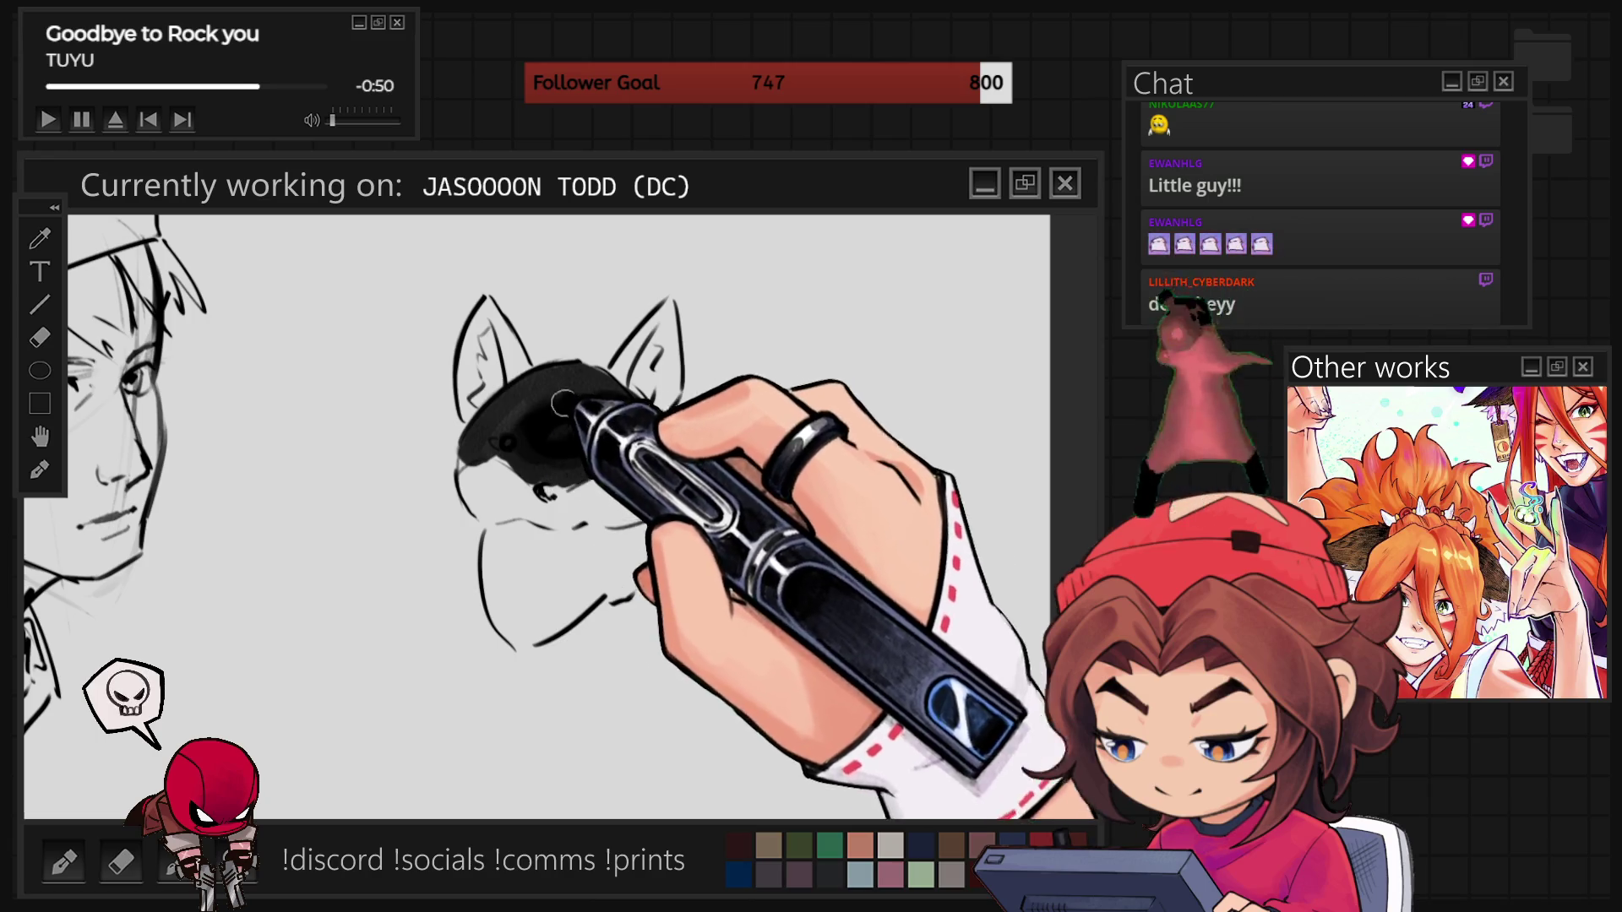
- Shade the cat's ears grey and dark, paint the face black, and extend the body outline down
{"action": "mouse_move", "coordinate": [625, 367]}
{"action": "left_mouse_down"}
{"action": "mouse_move", "coordinate": [659, 321]}
{"action": "mouse_move", "coordinate": [671, 406]}
{"action": "left_mouse_up"}
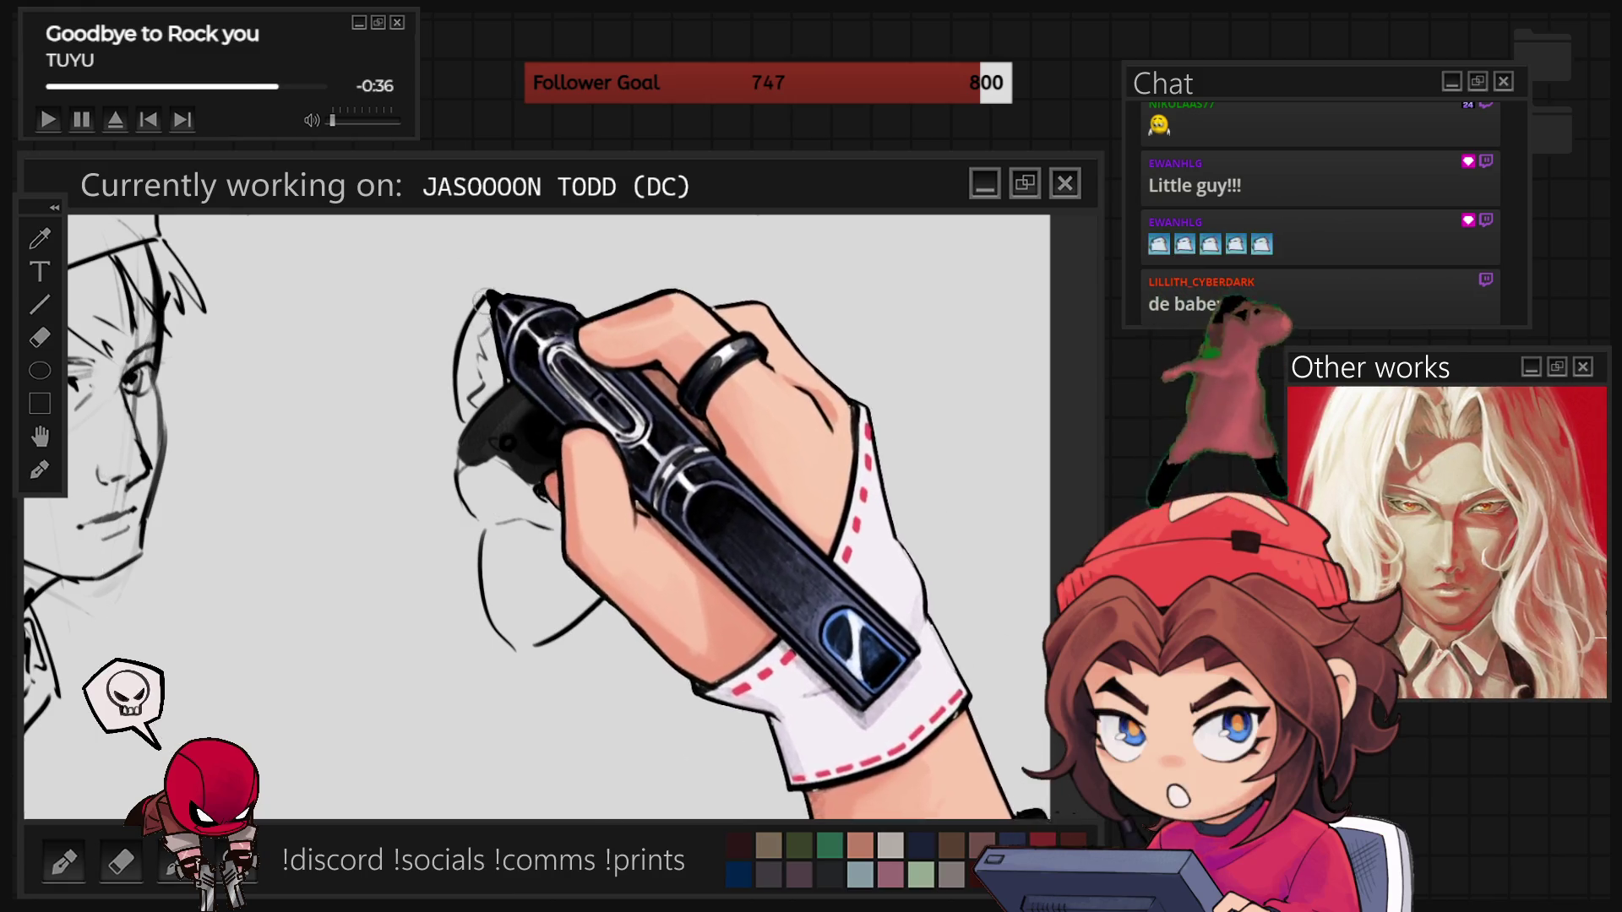
{"action": "left_click_drag", "start_coordinate": [490, 313], "coordinate": [507, 334]}
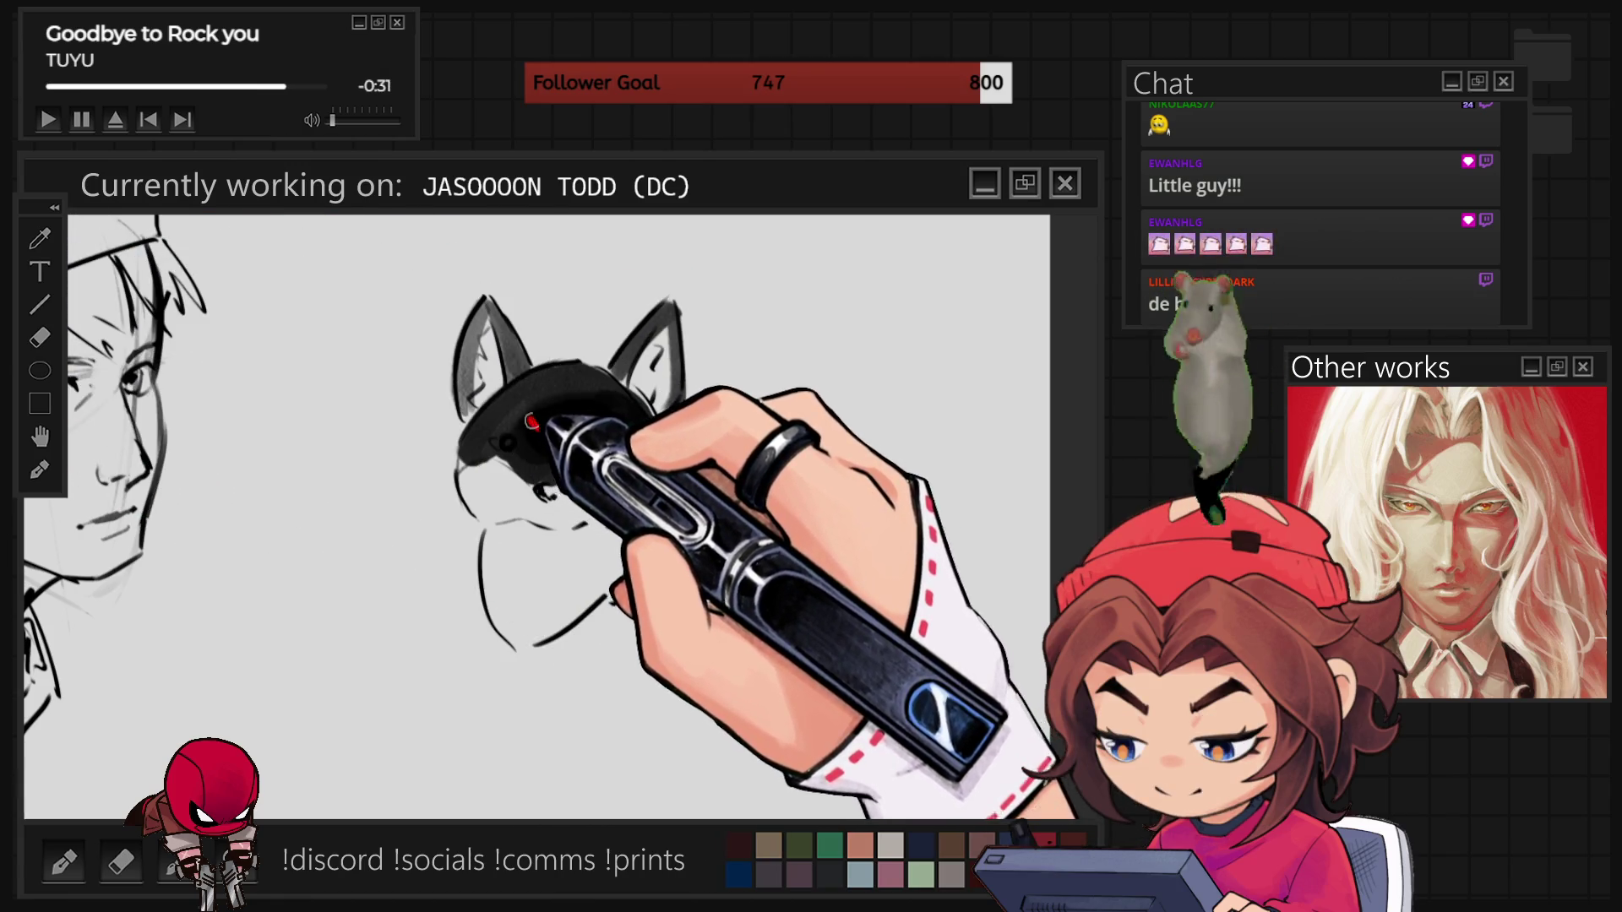
{"action": "left_click_drag", "start_coordinate": [496, 441], "coordinate": [582, 428]}
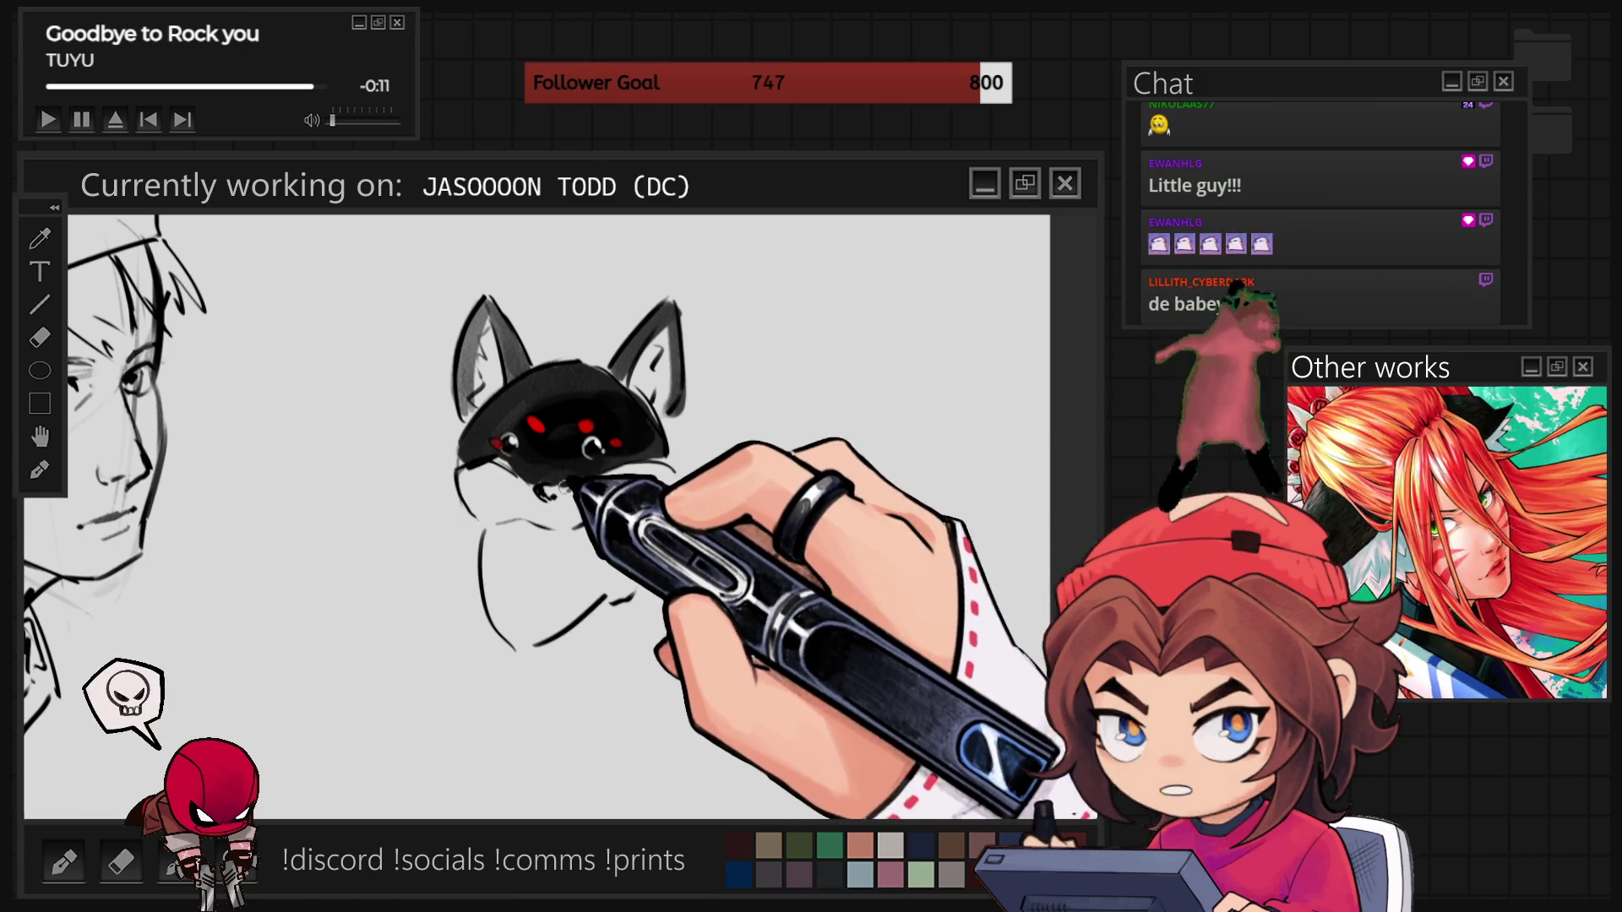
{"action": "left_click_drag", "start_coordinate": [534, 645], "coordinate": [606, 597]}
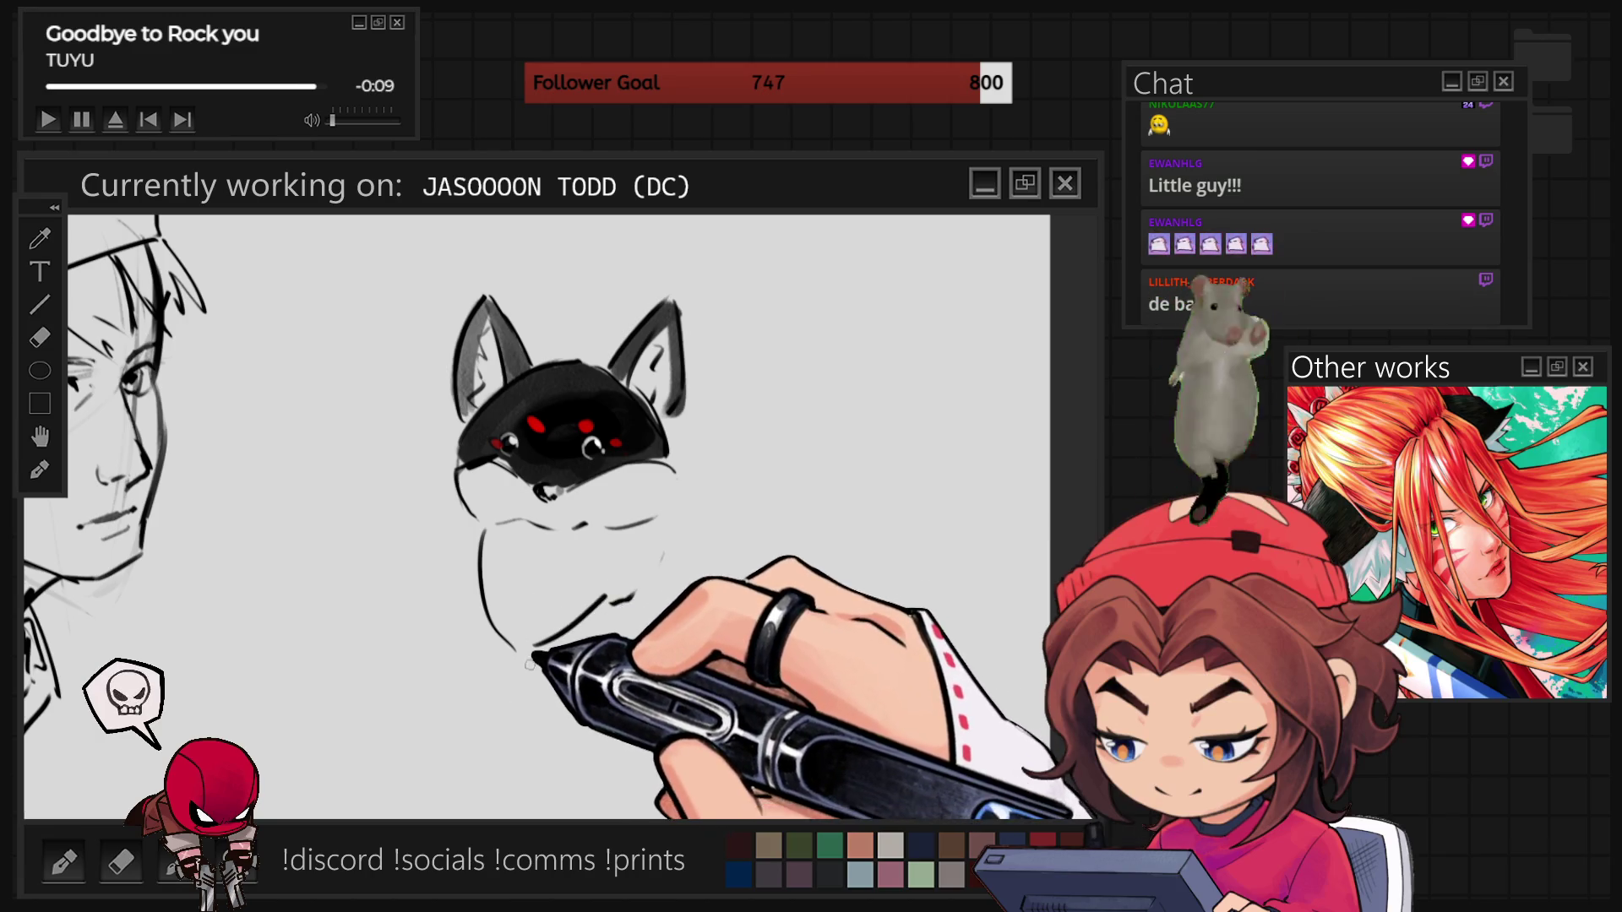
- Draw the cat's lower body, right side and hind leg, plus a spiky tail shape to the right
{"action": "mouse_move", "coordinate": [511, 649]}
{"action": "left_mouse_down"}
{"action": "mouse_move", "coordinate": [579, 725]}
{"action": "mouse_move", "coordinate": [606, 649]}
{"action": "left_mouse_up"}
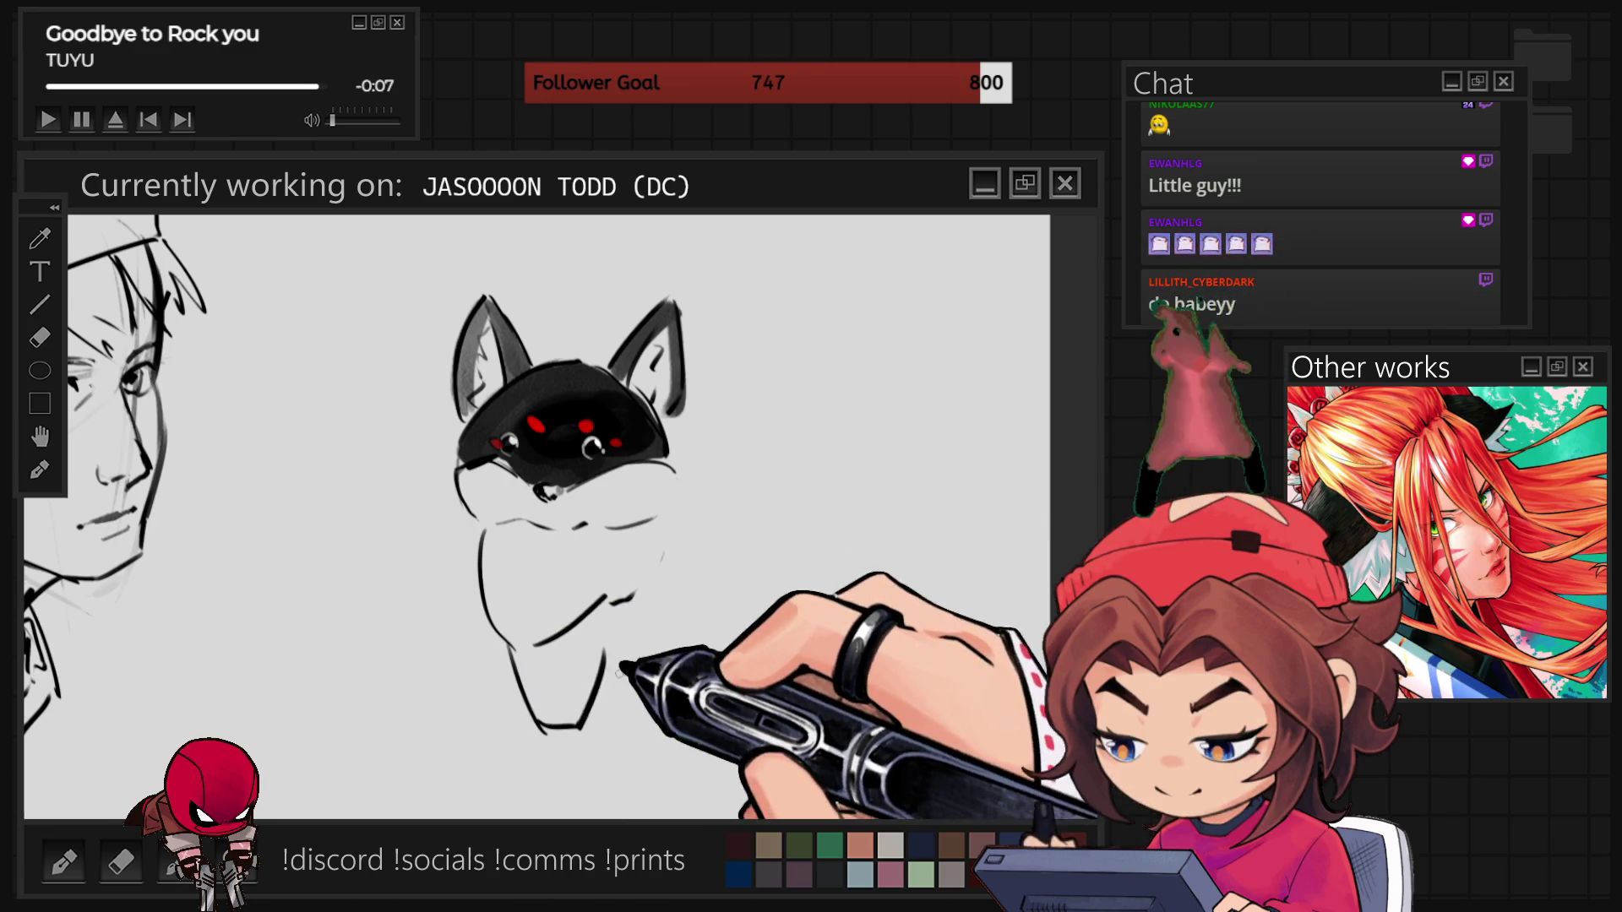
{"action": "left_click_drag", "start_coordinate": [656, 520], "coordinate": [649, 583]}
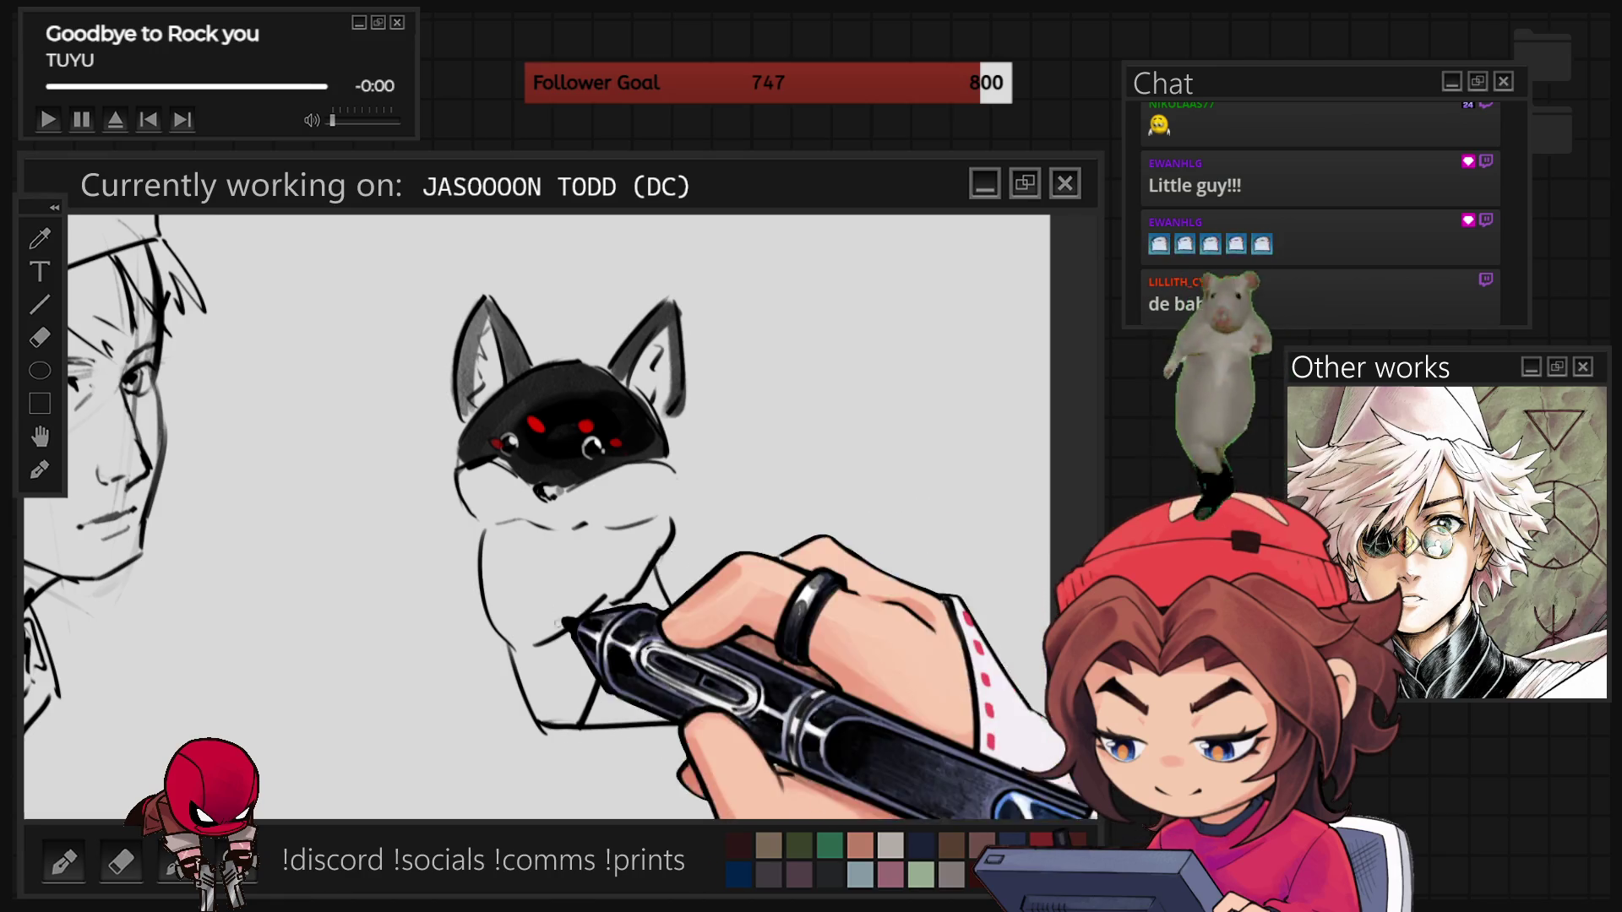
{"action": "left_click_drag", "start_coordinate": [605, 656], "coordinate": [647, 634]}
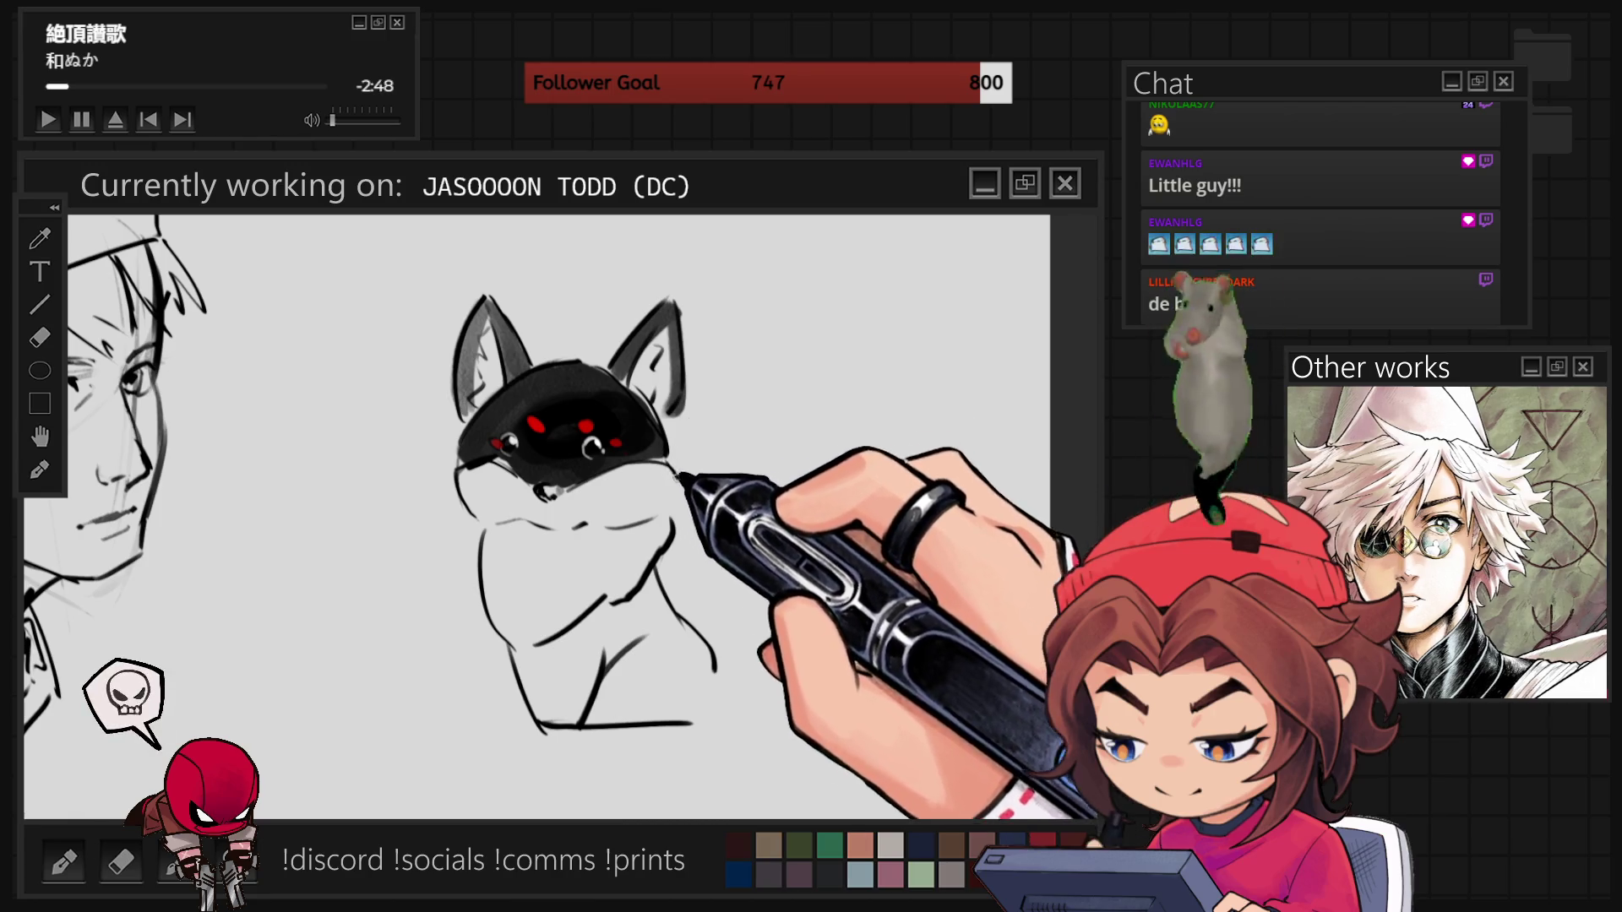
{"action": "mouse_move", "coordinate": [686, 469]}
{"action": "left_mouse_down"}
{"action": "mouse_move", "coordinate": [737, 397]}
{"action": "mouse_move", "coordinate": [801, 363]}
{"action": "mouse_move", "coordinate": [876, 361]}
{"action": "mouse_move", "coordinate": [875, 435]}
{"action": "mouse_move", "coordinate": [918, 509]}
{"action": "left_mouse_up"}
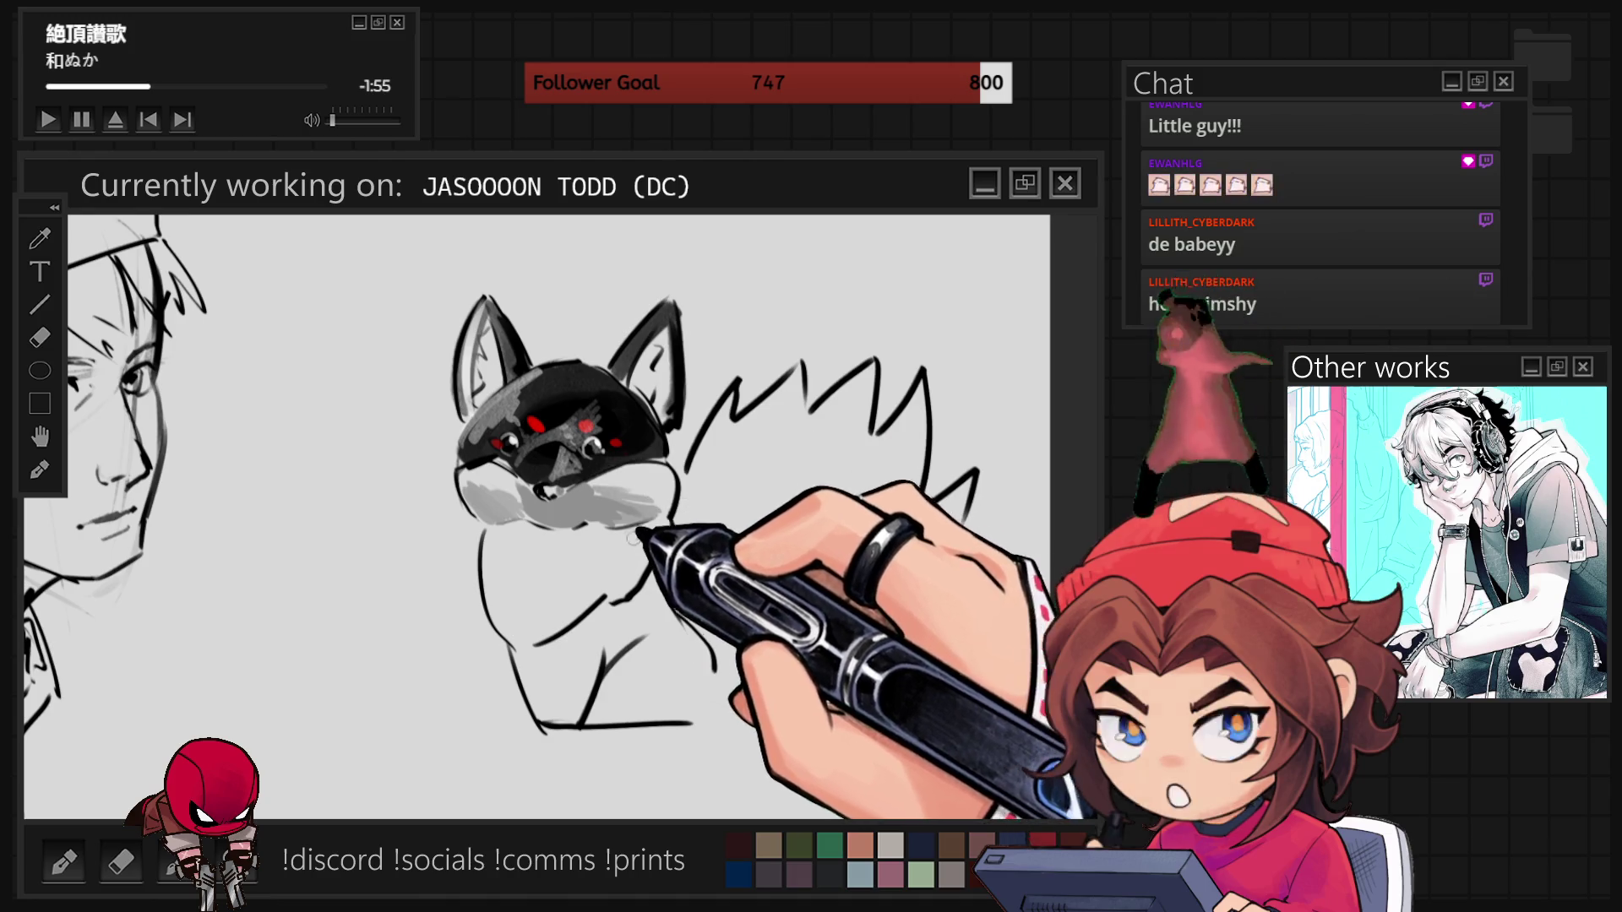
- Shade the chest and lower body grey and black, and start filling the tail black
{"action": "mouse_move", "coordinate": [498, 587]}
{"action": "left_mouse_down"}
{"action": "mouse_move", "coordinate": [526, 597]}
{"action": "mouse_move", "coordinate": [544, 645]}
{"action": "mouse_move", "coordinate": [634, 562]}
{"action": "left_mouse_up"}
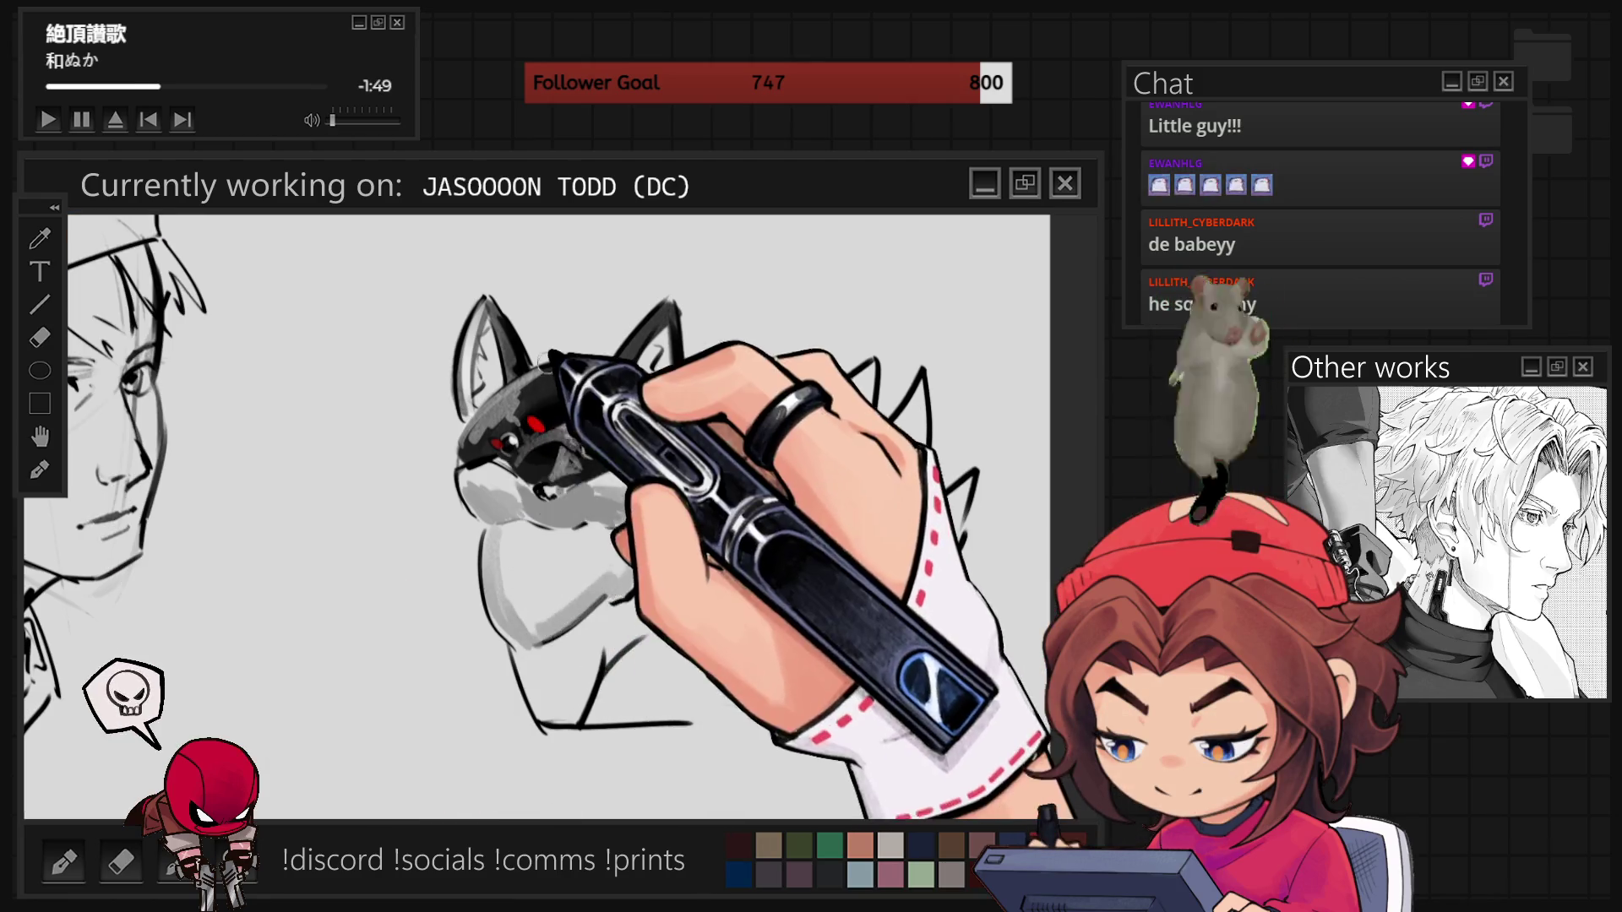
{"action": "mouse_move", "coordinate": [534, 615]}
{"action": "left_mouse_down"}
{"action": "mouse_move", "coordinate": [523, 660]}
{"action": "mouse_move", "coordinate": [583, 667]}
{"action": "mouse_move", "coordinate": [618, 651]}
{"action": "mouse_move", "coordinate": [648, 578]}
{"action": "left_mouse_up"}
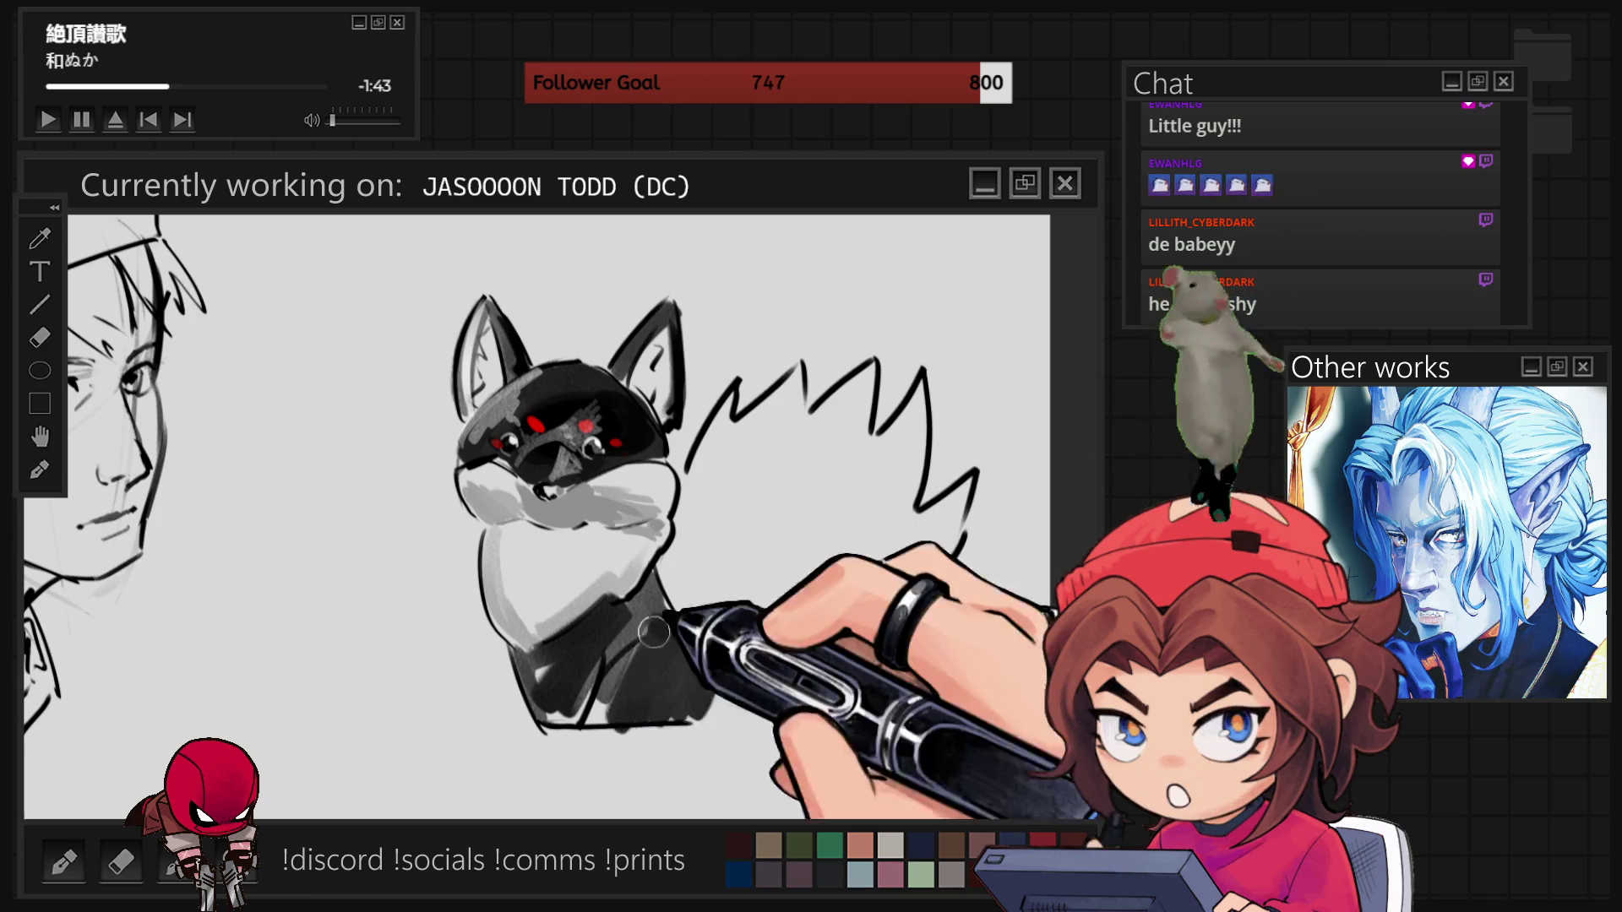
{"action": "mouse_move", "coordinate": [644, 601]}
{"action": "left_mouse_down"}
{"action": "mouse_move", "coordinate": [549, 667]}
{"action": "mouse_move", "coordinate": [575, 702]}
{"action": "mouse_move", "coordinate": [603, 675]}
{"action": "mouse_move", "coordinate": [655, 529]}
{"action": "left_mouse_up"}
{"action": "left_click_drag", "start_coordinate": [676, 601], "coordinate": [706, 598]}
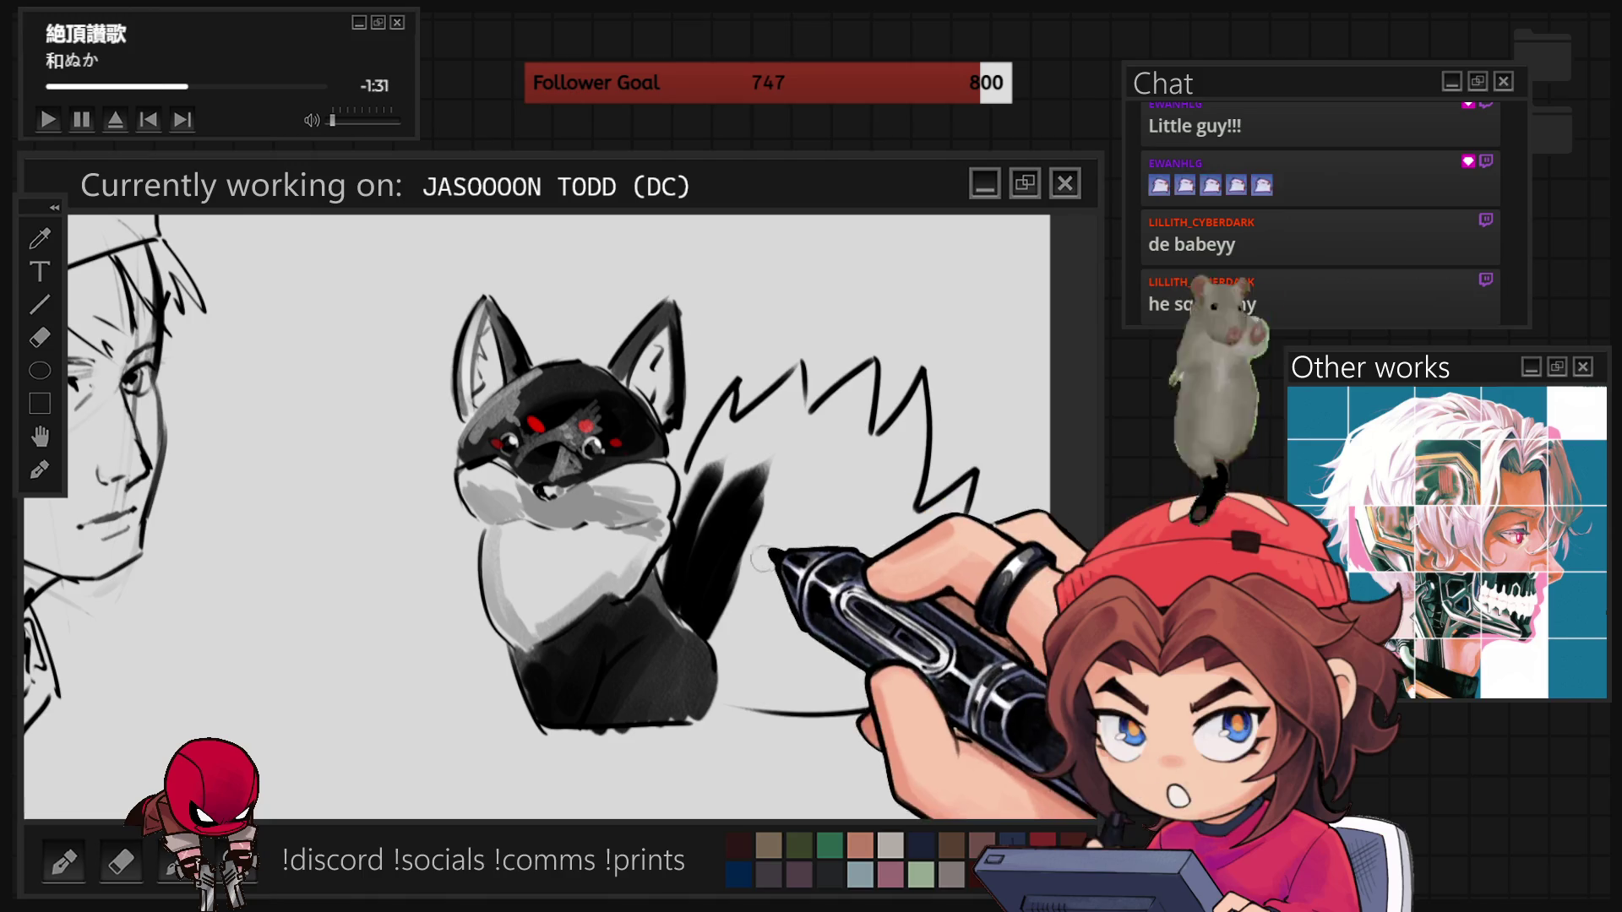
{"action": "mouse_move", "coordinate": [712, 630]}
{"action": "left_mouse_down"}
{"action": "mouse_move", "coordinate": [811, 472]}
{"action": "mouse_move", "coordinate": [717, 642]}
{"action": "left_mouse_up"}
- Extend the black tail fill and paint red along the tail's upper and lower edges
{"action": "mouse_move", "coordinate": [820, 558]}
{"action": "left_mouse_down"}
{"action": "mouse_move", "coordinate": [883, 483]}
{"action": "mouse_move", "coordinate": [855, 530]}
{"action": "left_mouse_up"}
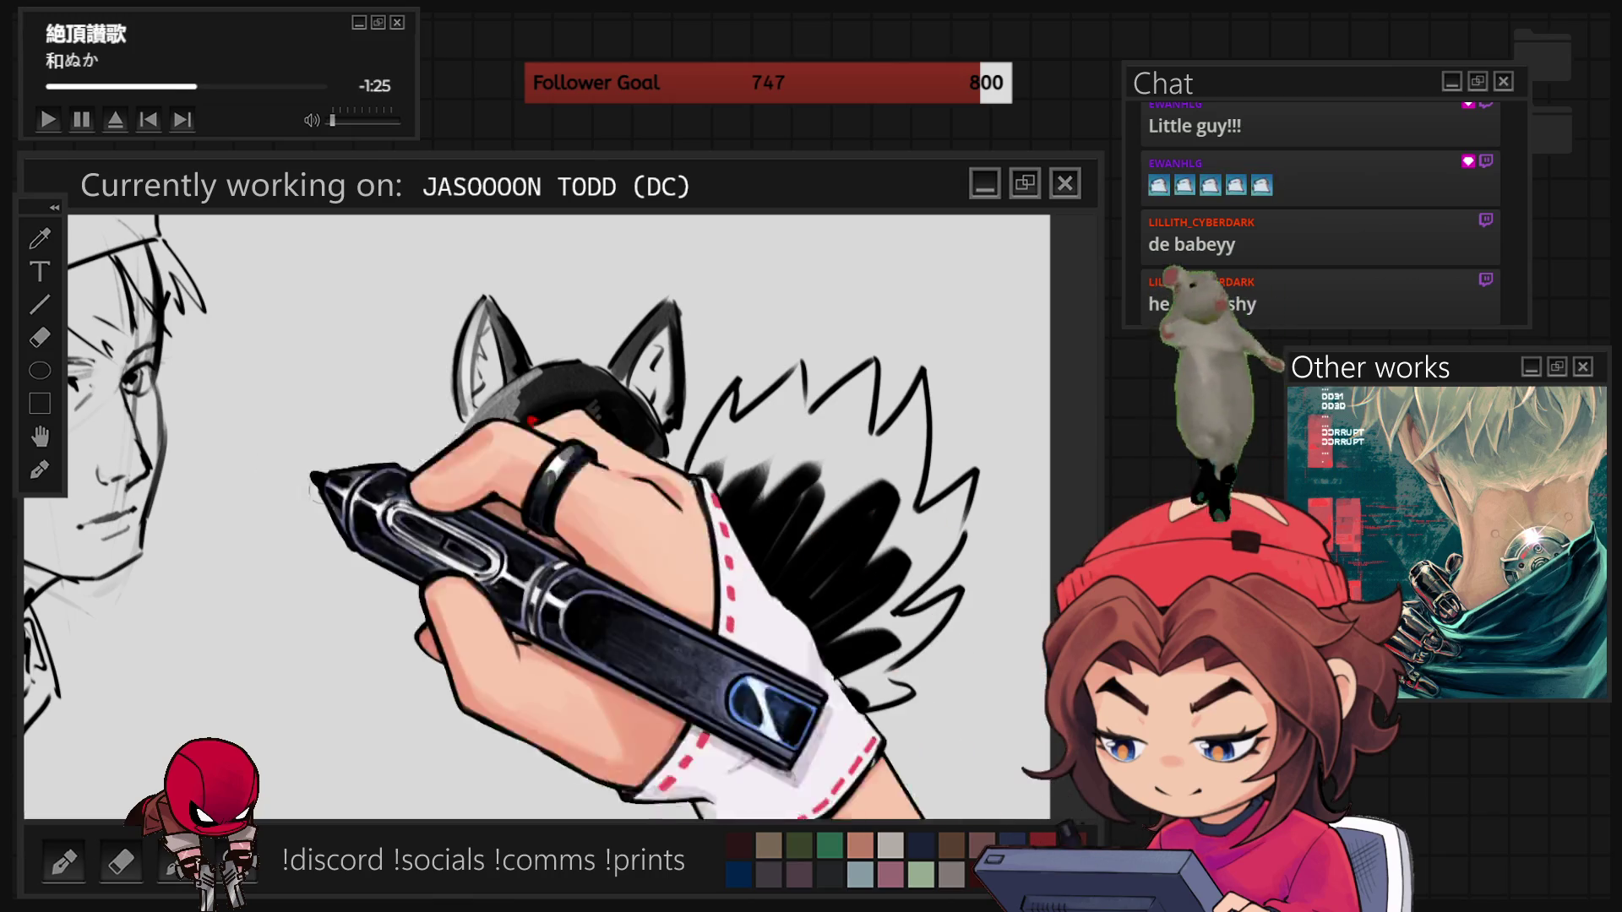
{"action": "mouse_move", "coordinate": [716, 401]}
{"action": "left_mouse_down"}
{"action": "mouse_move", "coordinate": [689, 474]}
{"action": "mouse_move", "coordinate": [723, 469]}
{"action": "mouse_move", "coordinate": [705, 489]}
{"action": "mouse_move", "coordinate": [735, 435]}
{"action": "mouse_move", "coordinate": [743, 463]}
{"action": "mouse_move", "coordinate": [815, 416]}
{"action": "mouse_move", "coordinate": [824, 478]}
{"action": "mouse_move", "coordinate": [778, 480]}
{"action": "left_mouse_up"}
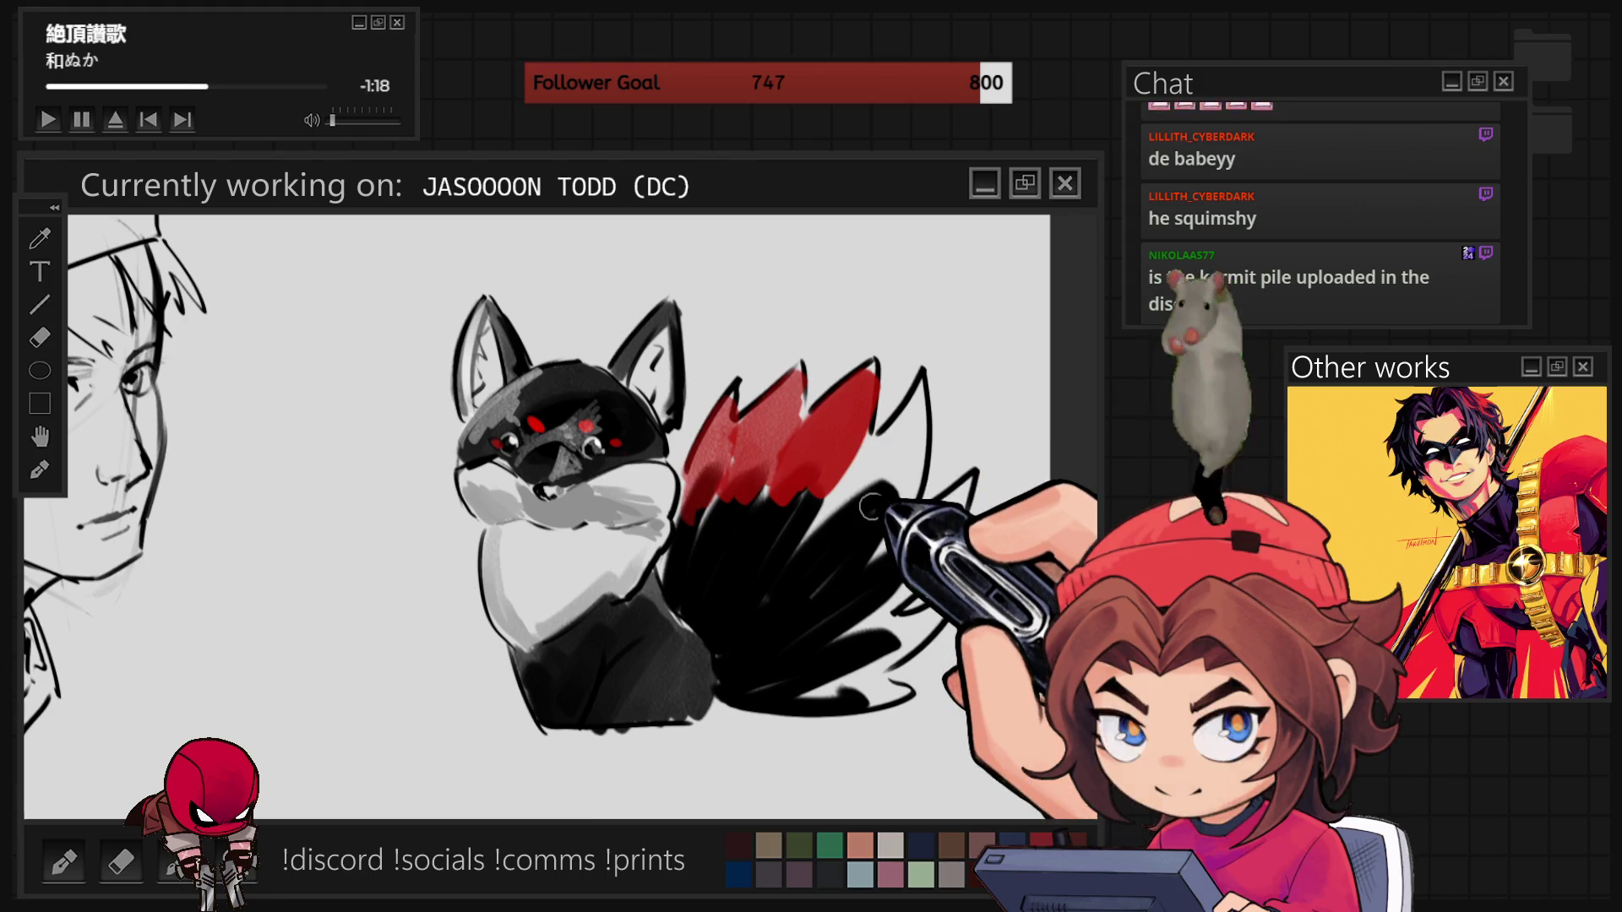
{"action": "left_click_drag", "start_coordinate": [860, 483], "coordinate": [892, 431]}
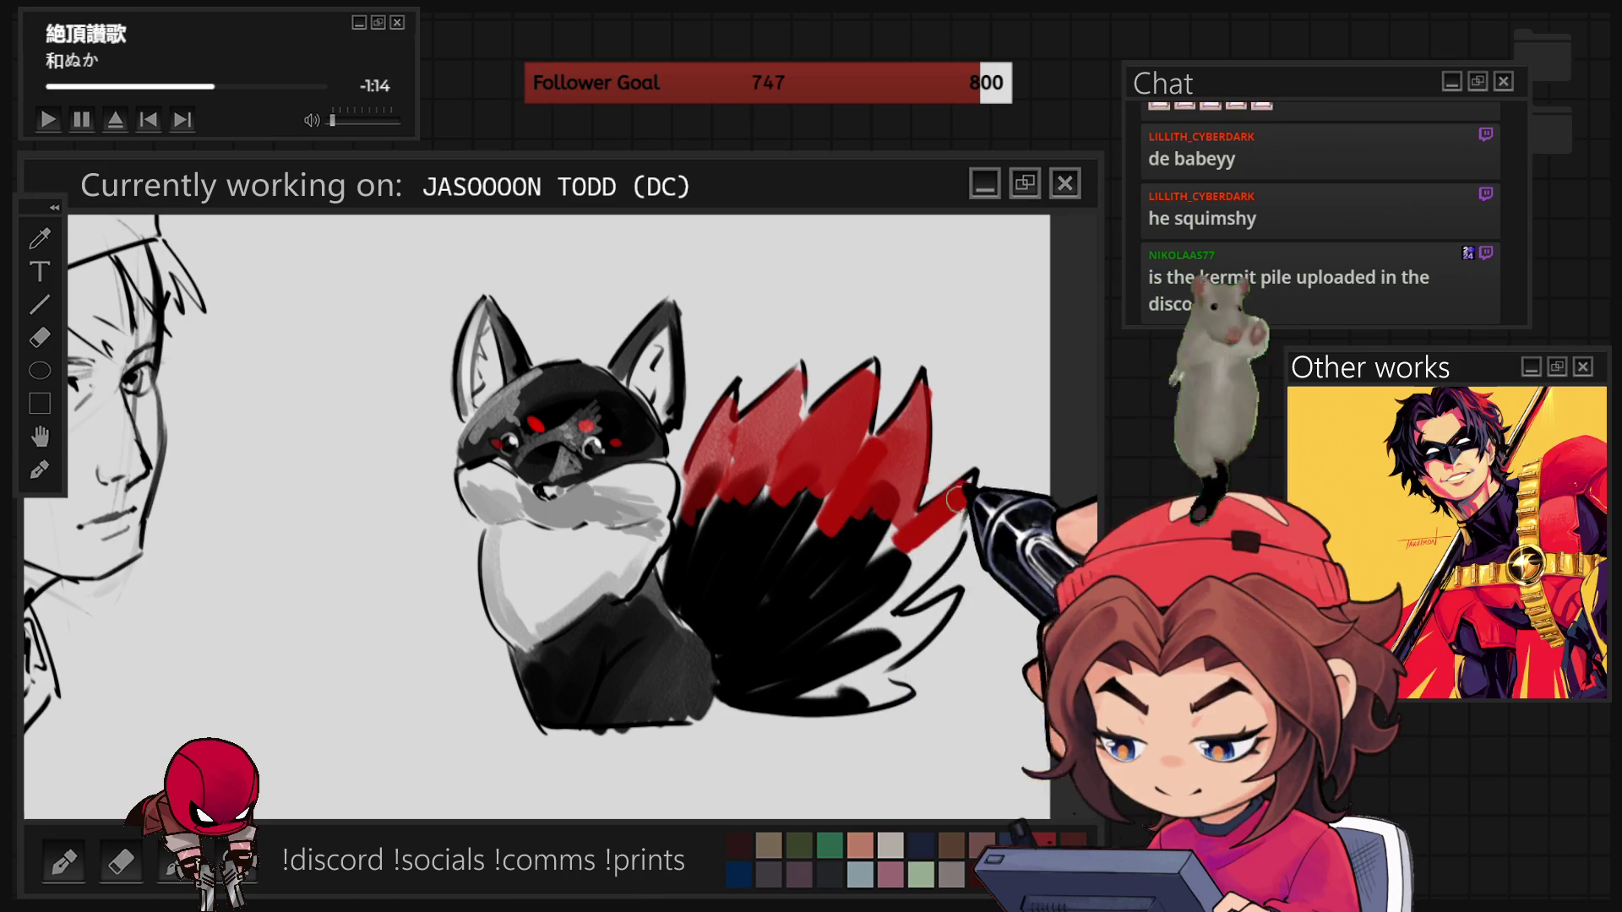
{"action": "left_click_drag", "start_coordinate": [911, 621], "coordinate": [854, 689]}
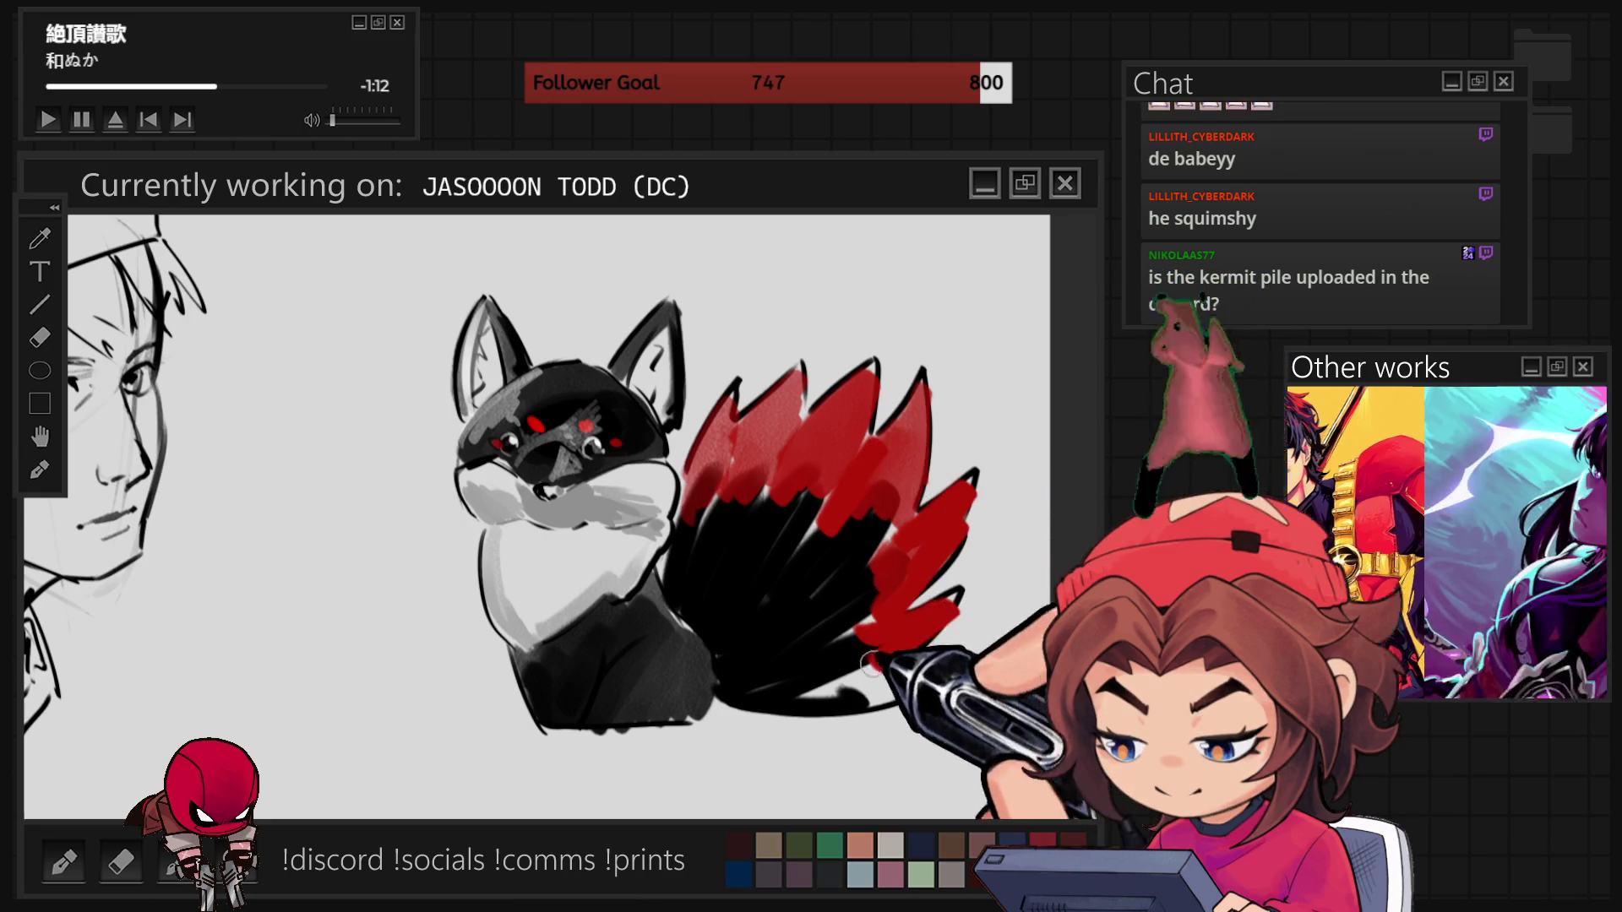
{"action": "mouse_move", "coordinate": [752, 591]}
{"action": "left_mouse_down"}
{"action": "mouse_move", "coordinate": [724, 543]}
{"action": "mouse_move", "coordinate": [742, 536]}
{"action": "mouse_move", "coordinate": [775, 429]}
{"action": "mouse_move", "coordinate": [701, 608]}
{"action": "mouse_move", "coordinate": [845, 473]}
{"action": "mouse_move", "coordinate": [779, 555]}
{"action": "mouse_move", "coordinate": [870, 515]}
{"action": "mouse_move", "coordinate": [853, 536]}
{"action": "mouse_move", "coordinate": [904, 529]}
{"action": "left_mouse_up"}
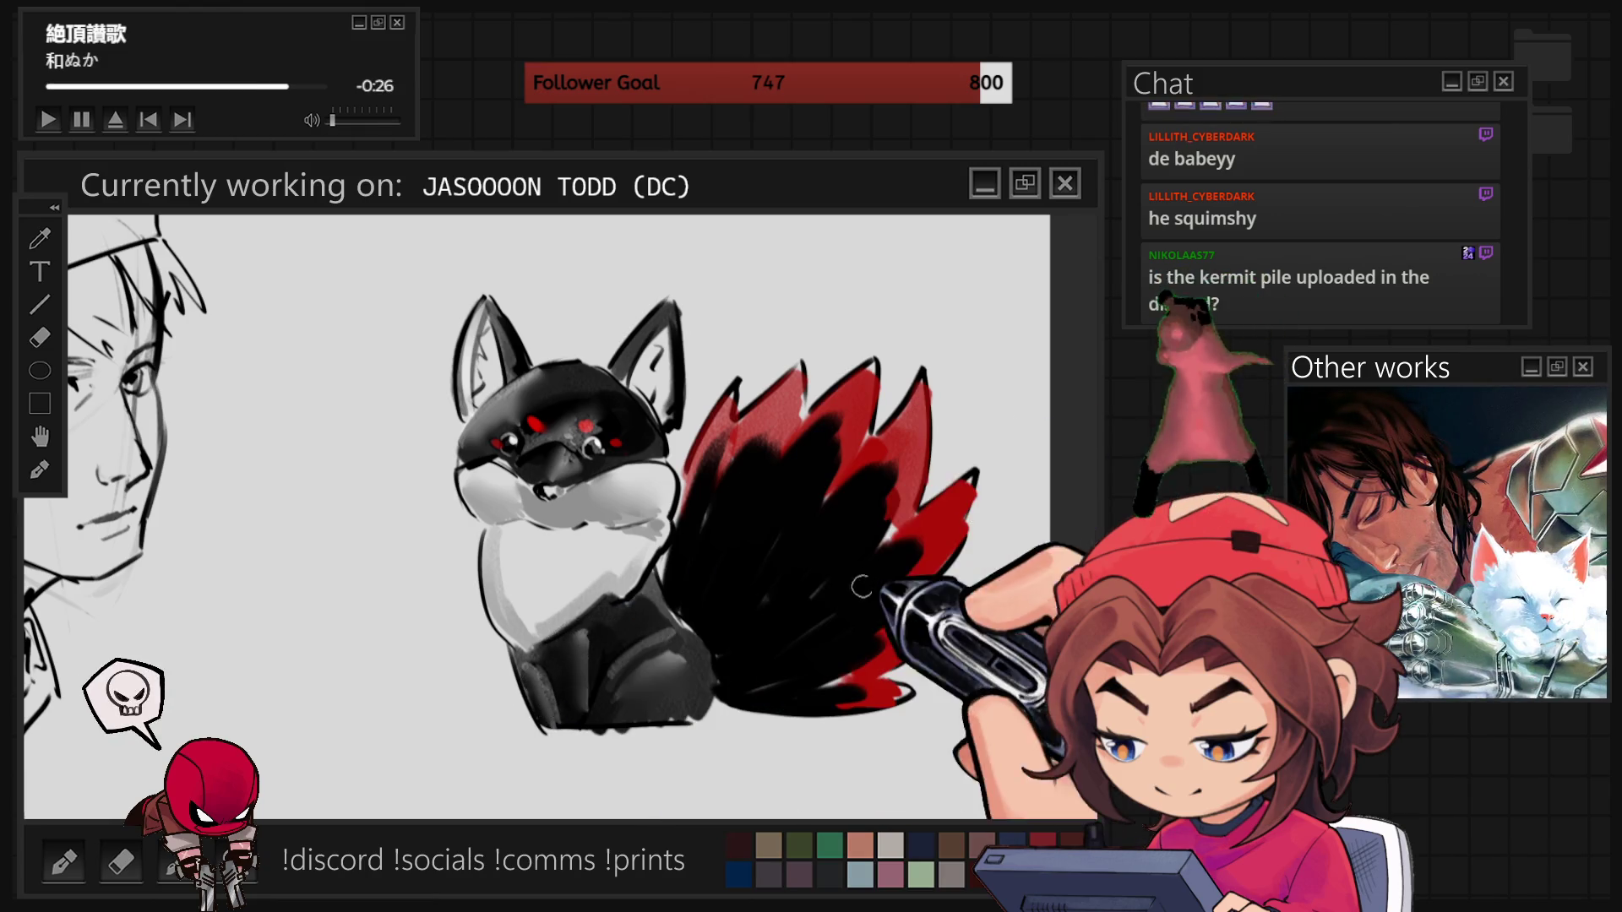
- Blend the tail top from black into red and add a light-grey fur streak across it
{"action": "left_click_drag", "start_coordinate": [823, 448], "coordinate": [816, 509]}
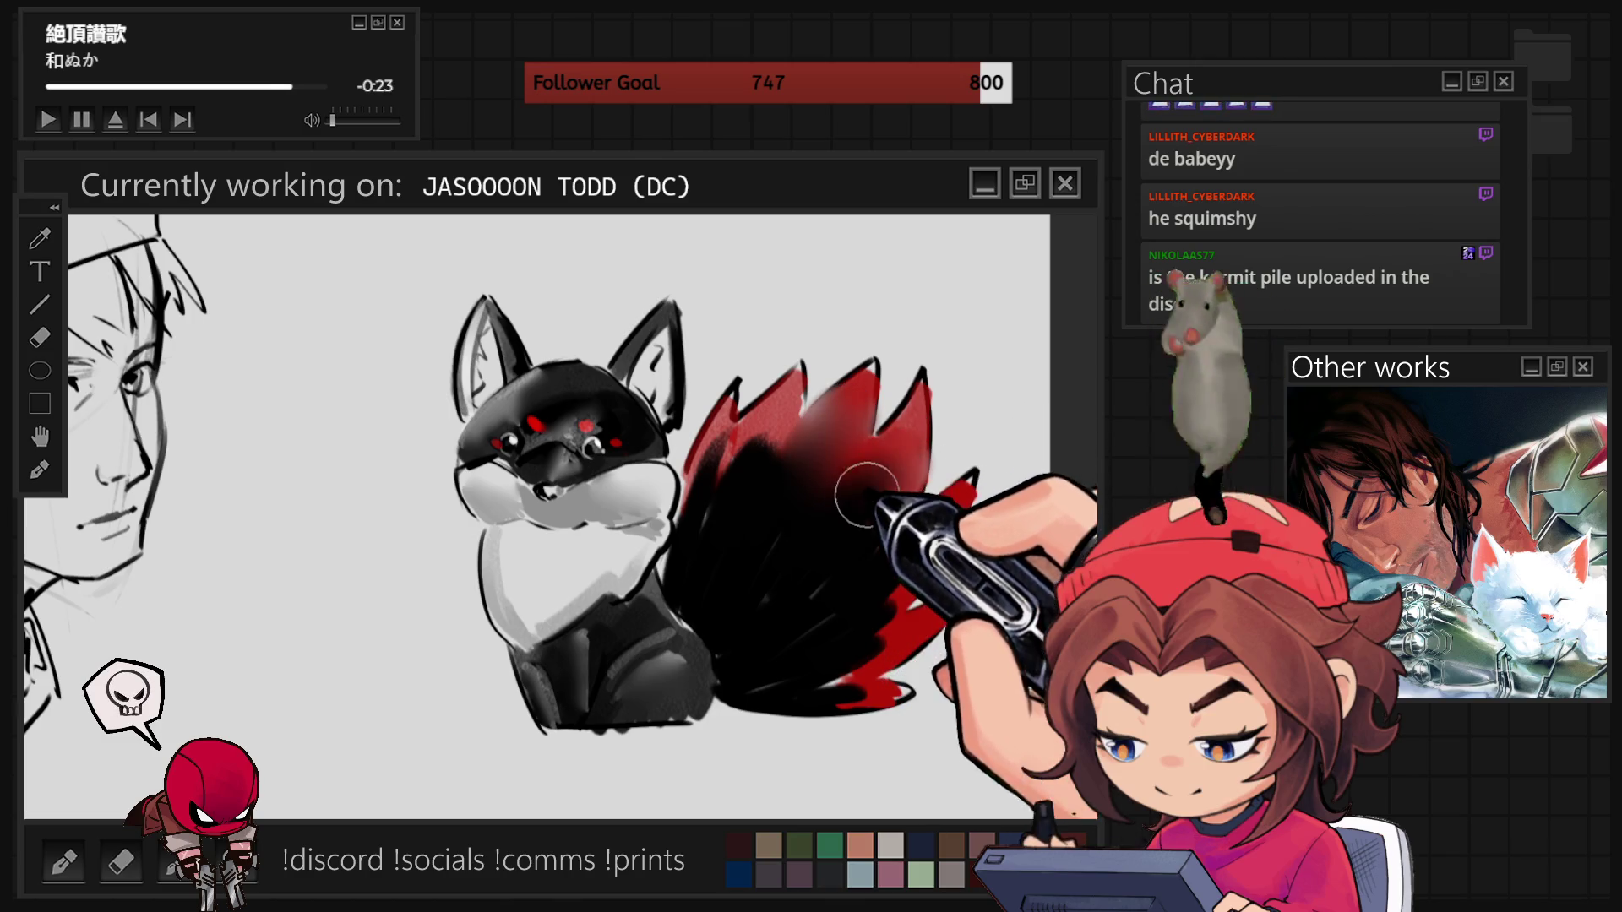
{"action": "mouse_move", "coordinate": [862, 632]}
{"action": "left_mouse_down"}
{"action": "mouse_move", "coordinate": [778, 471]}
{"action": "mouse_move", "coordinate": [778, 490]}
{"action": "mouse_move", "coordinate": [801, 450]}
{"action": "left_mouse_up"}
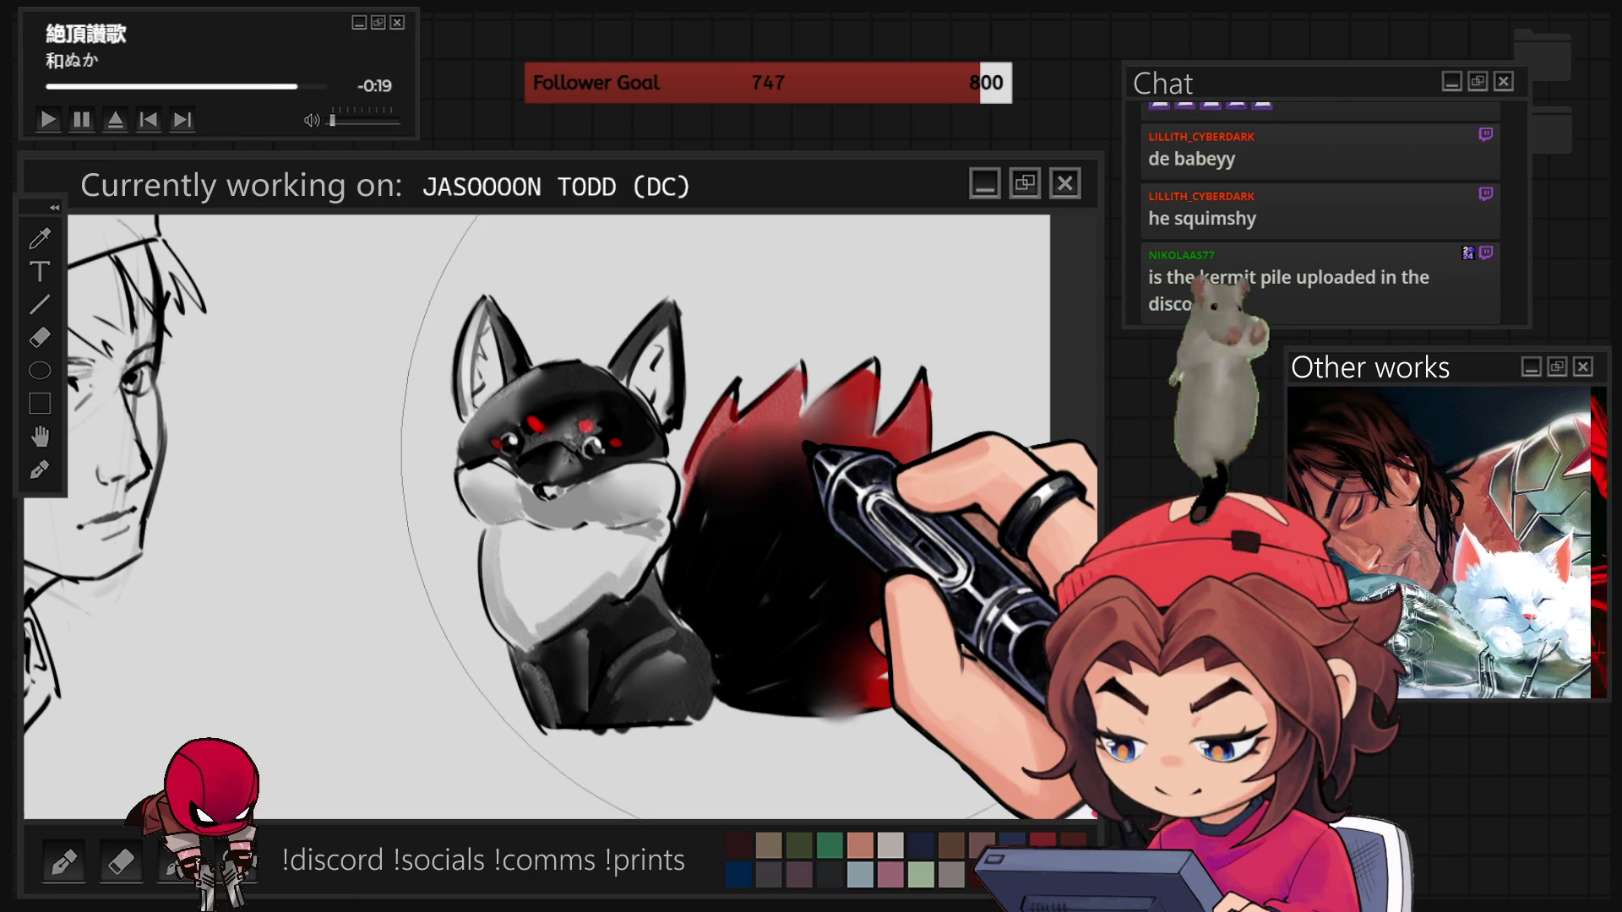
{"action": "left_click_drag", "start_coordinate": [801, 452], "coordinate": [824, 473]}
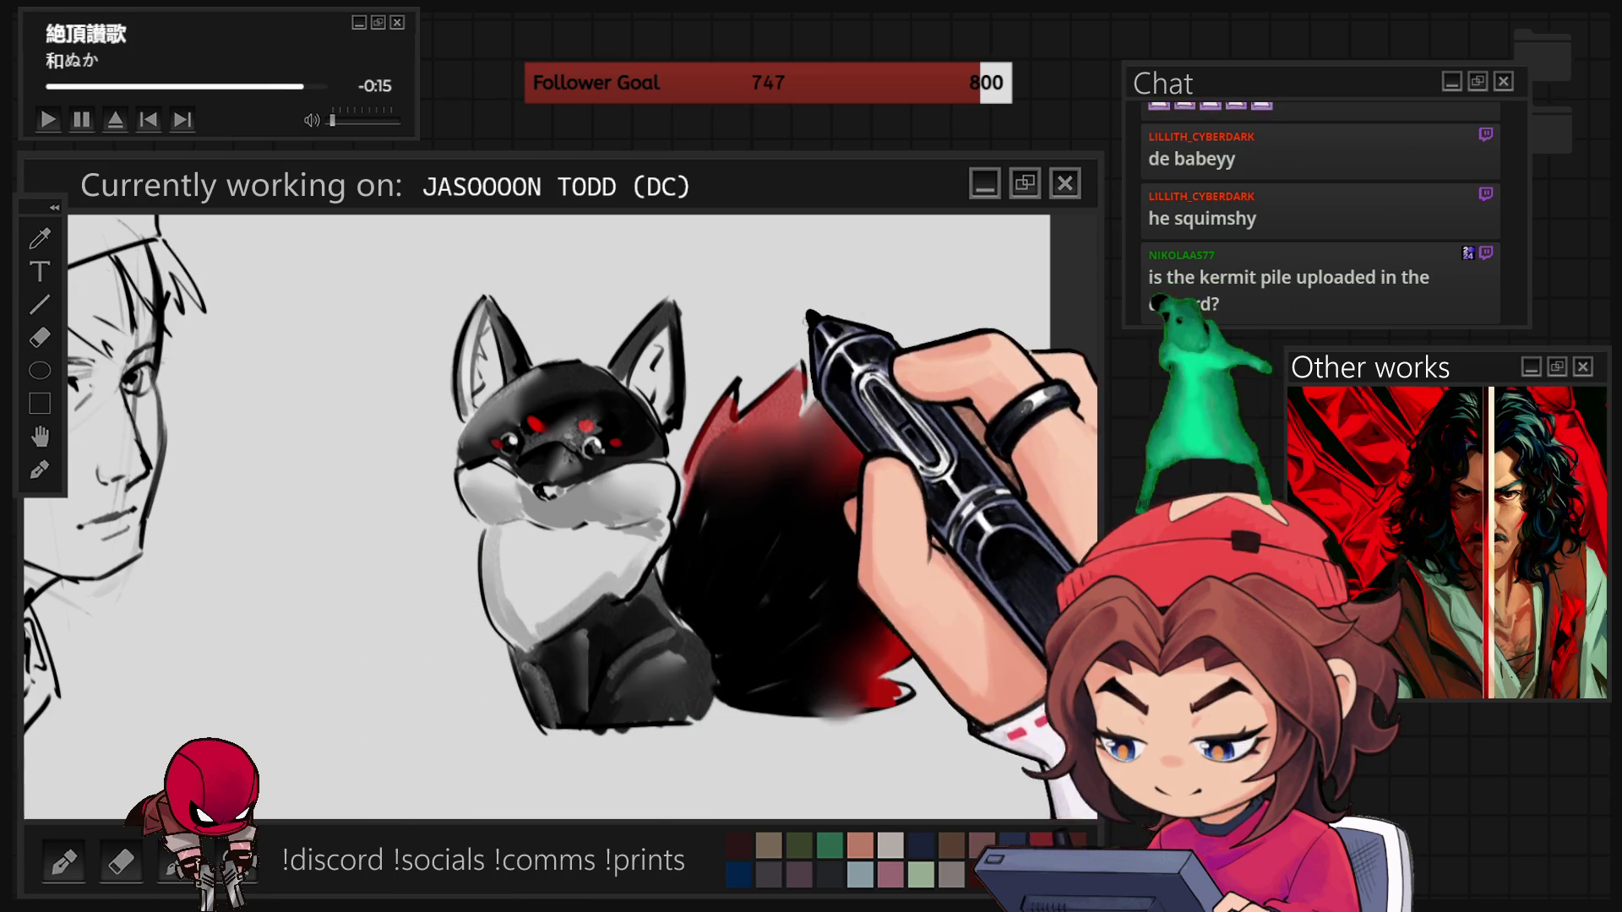
{"action": "mouse_move", "coordinate": [824, 395]}
{"action": "left_mouse_down"}
{"action": "mouse_move", "coordinate": [725, 553]}
{"action": "mouse_move", "coordinate": [840, 434]}
{"action": "mouse_move", "coordinate": [706, 507]}
{"action": "mouse_move", "coordinate": [898, 420]}
{"action": "mouse_move", "coordinate": [728, 620]}
{"action": "left_mouse_up"}
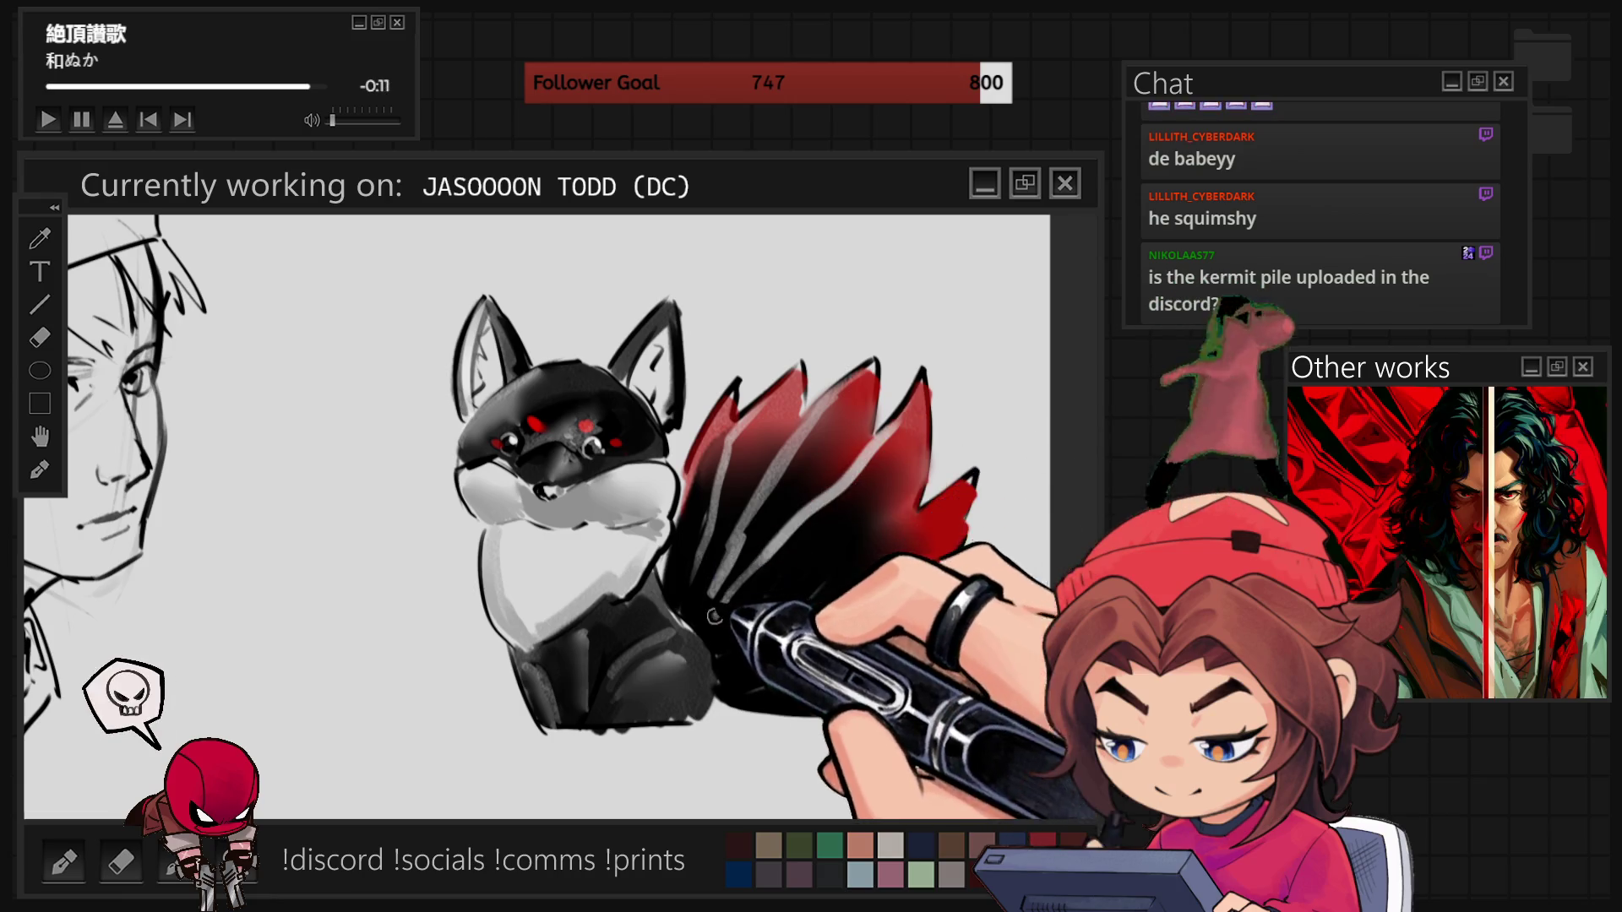
- Add more light-grey streaks to the lower tail, enlarge the brush, zoom out, then switch to the Kermit collage
{"action": "left_click_drag", "start_coordinate": [921, 494], "coordinate": [735, 634]}
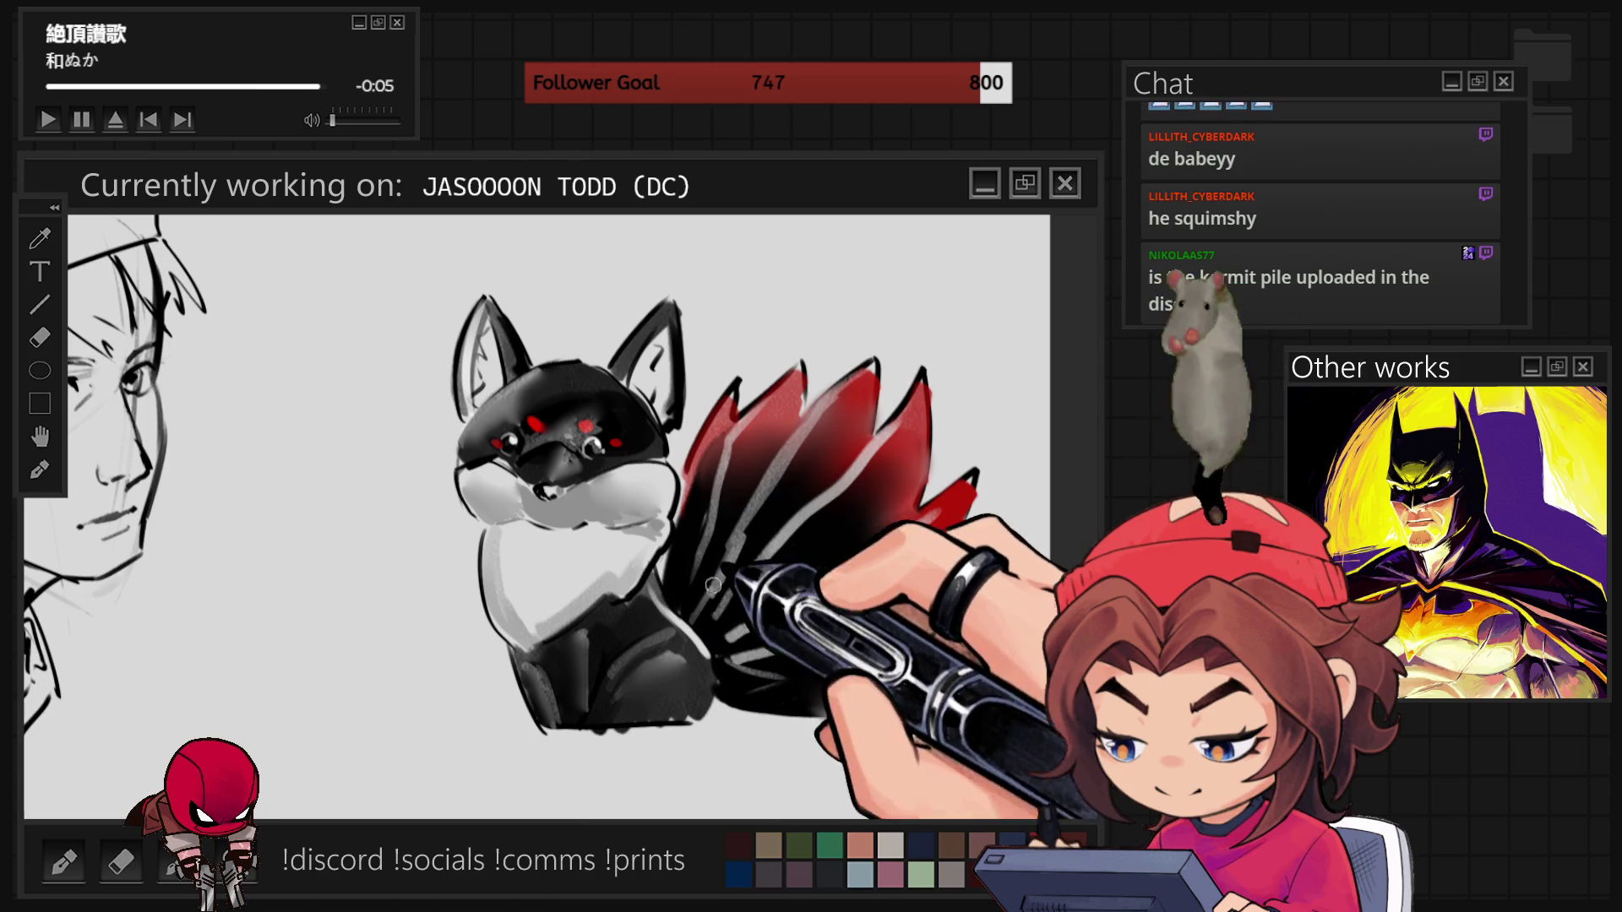
{"action": "left_click_drag", "start_coordinate": [698, 609], "coordinate": [710, 647]}
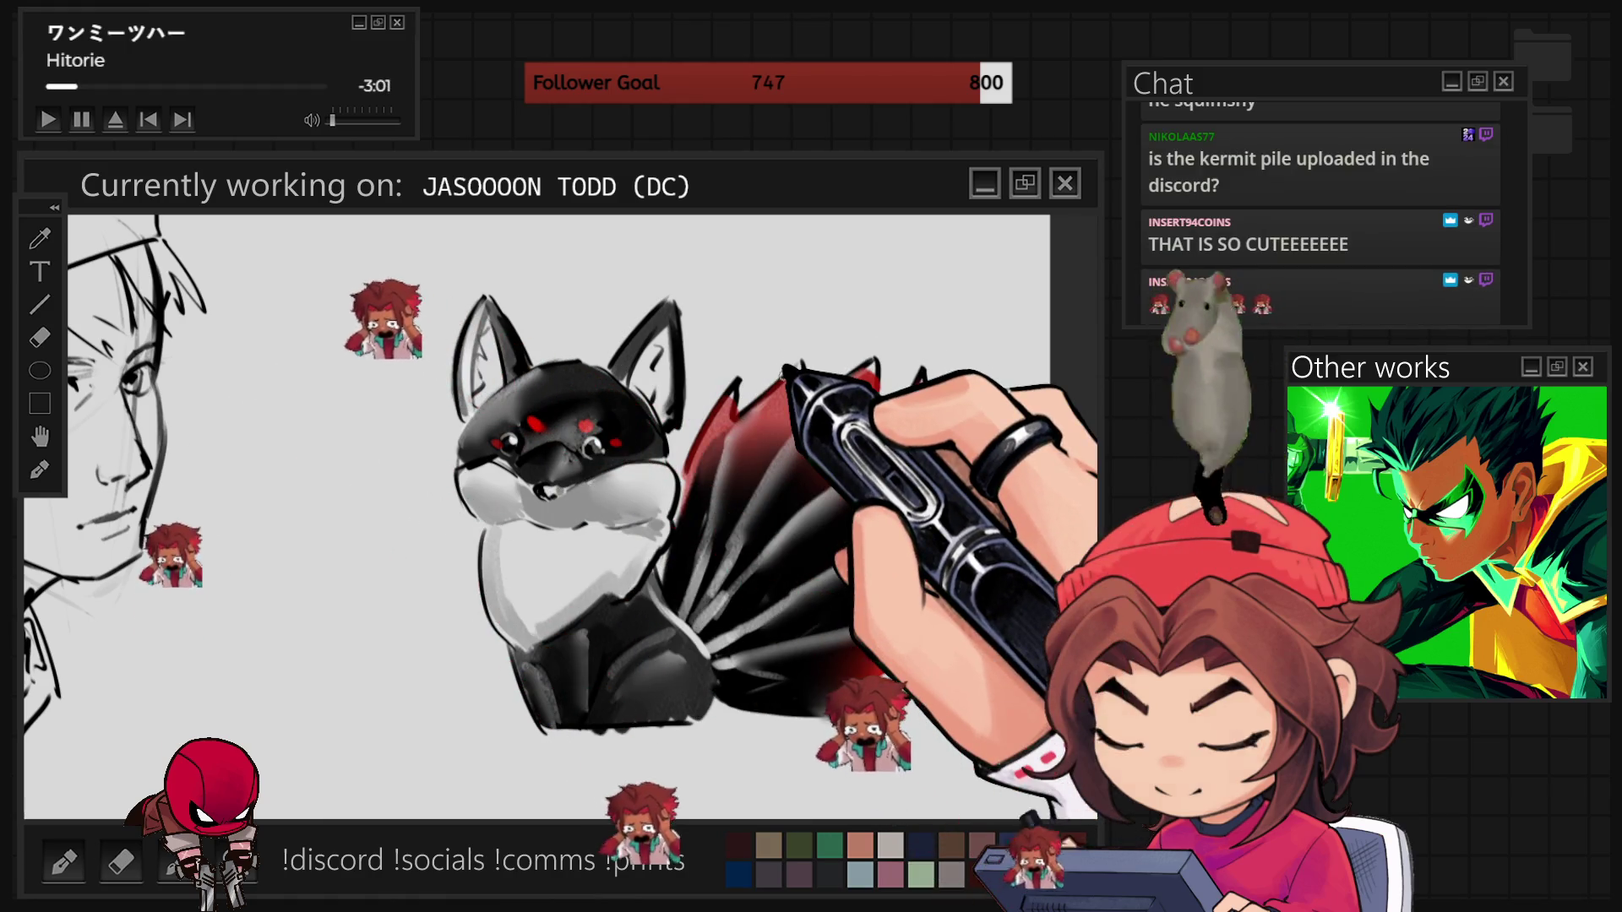
{"action": "key", "text": "bracketright"}
{"action": "key", "text": "bracketright"}
{"action": "key", "text": "bracketright"}
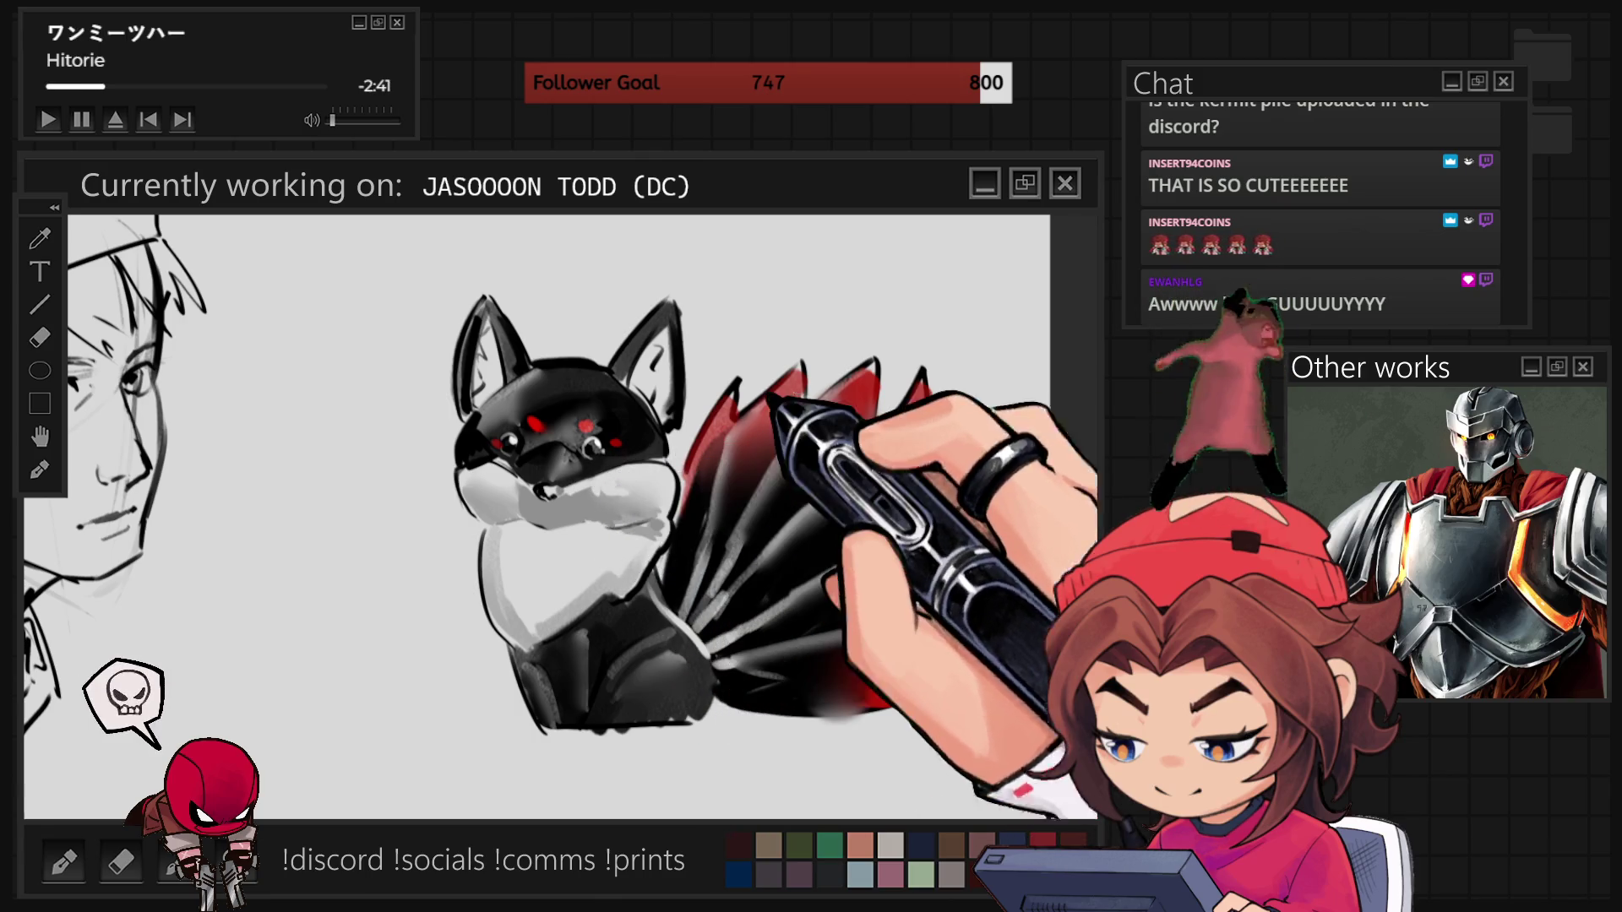
{"action": "key", "text": "ctrl+minus"}
{"action": "key", "text": "ctrl+minus"}
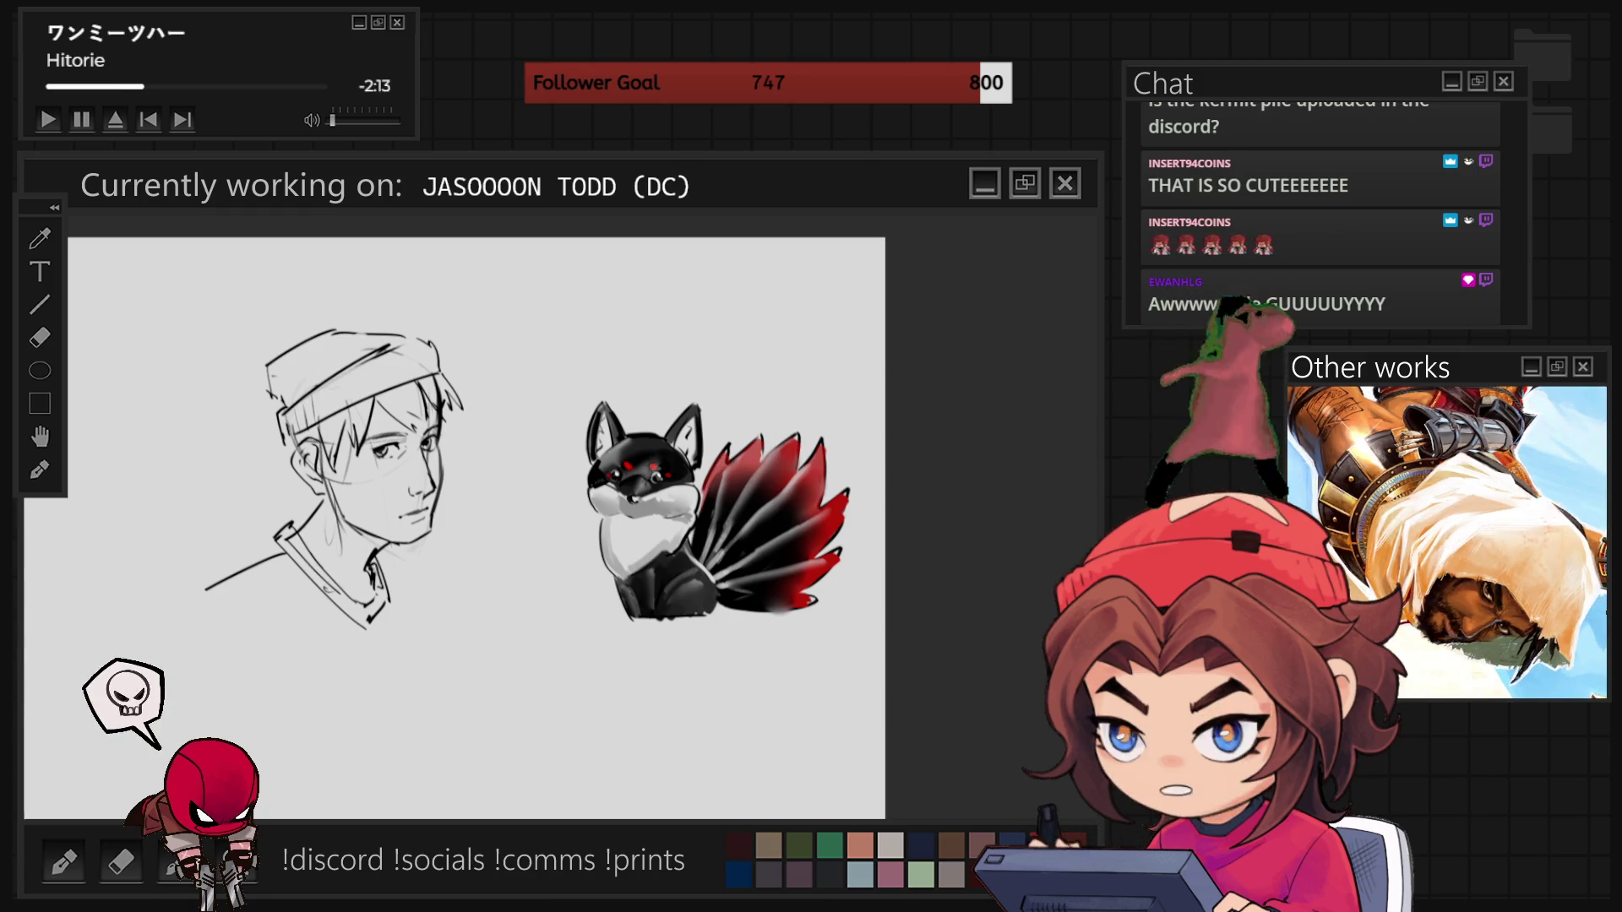
{"action": "key", "text": "ctrl+Tab"}
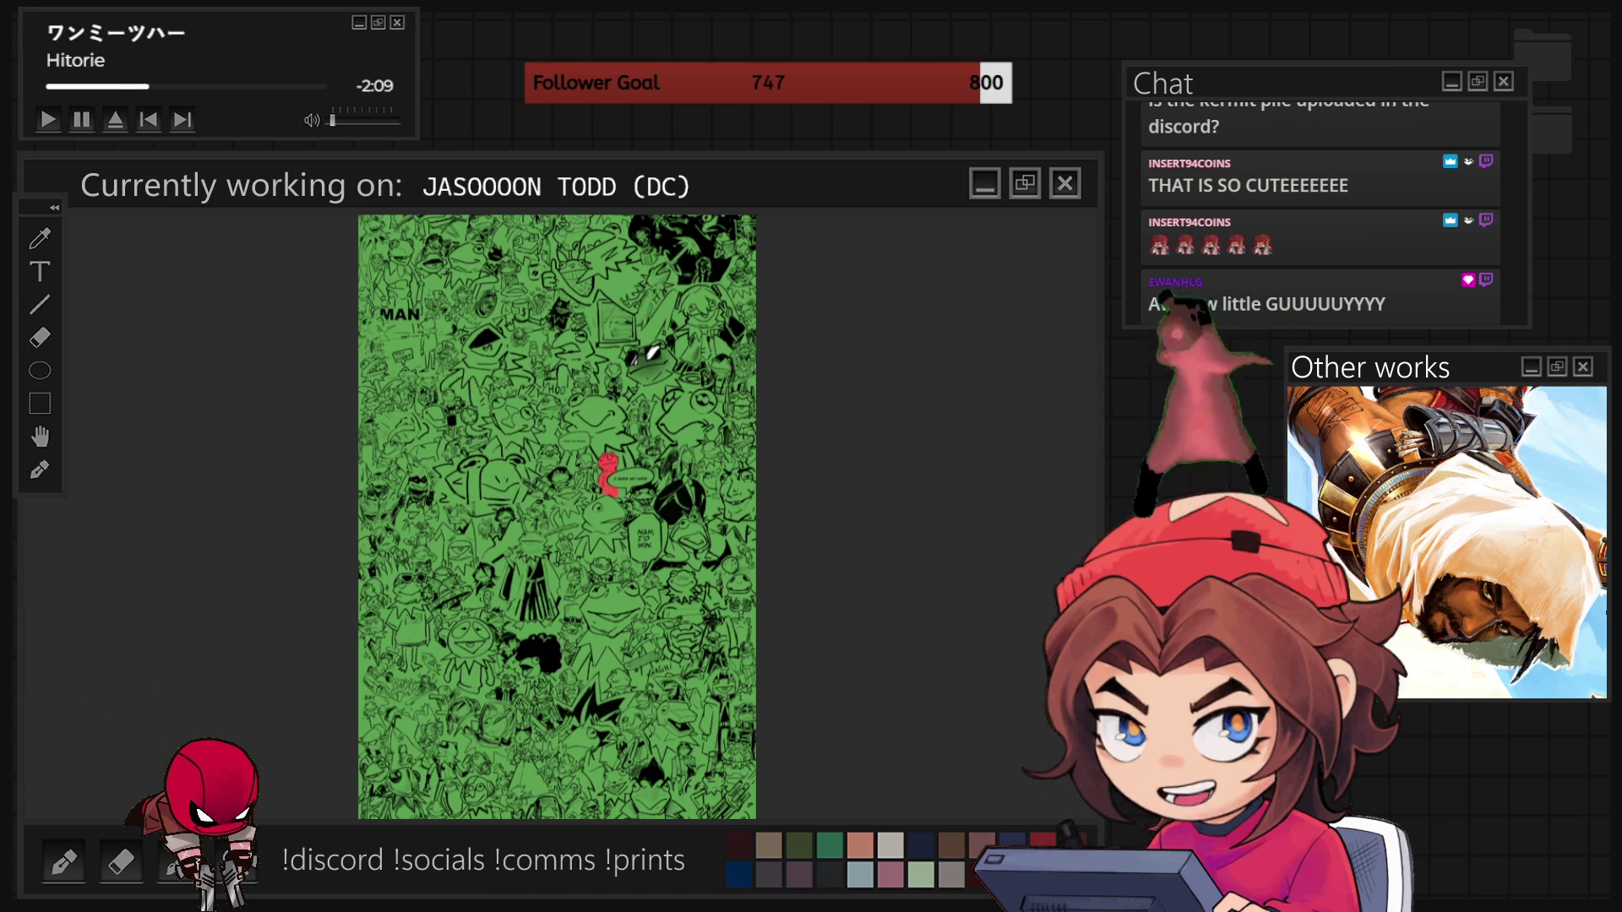
- Pan around the Kermit collage and transform the red figure by the speech bubble, darkening it brown
{"action": "scroll", "coordinate": [557, 516], "scroll_direction": "up", "scroll_amount": 5}
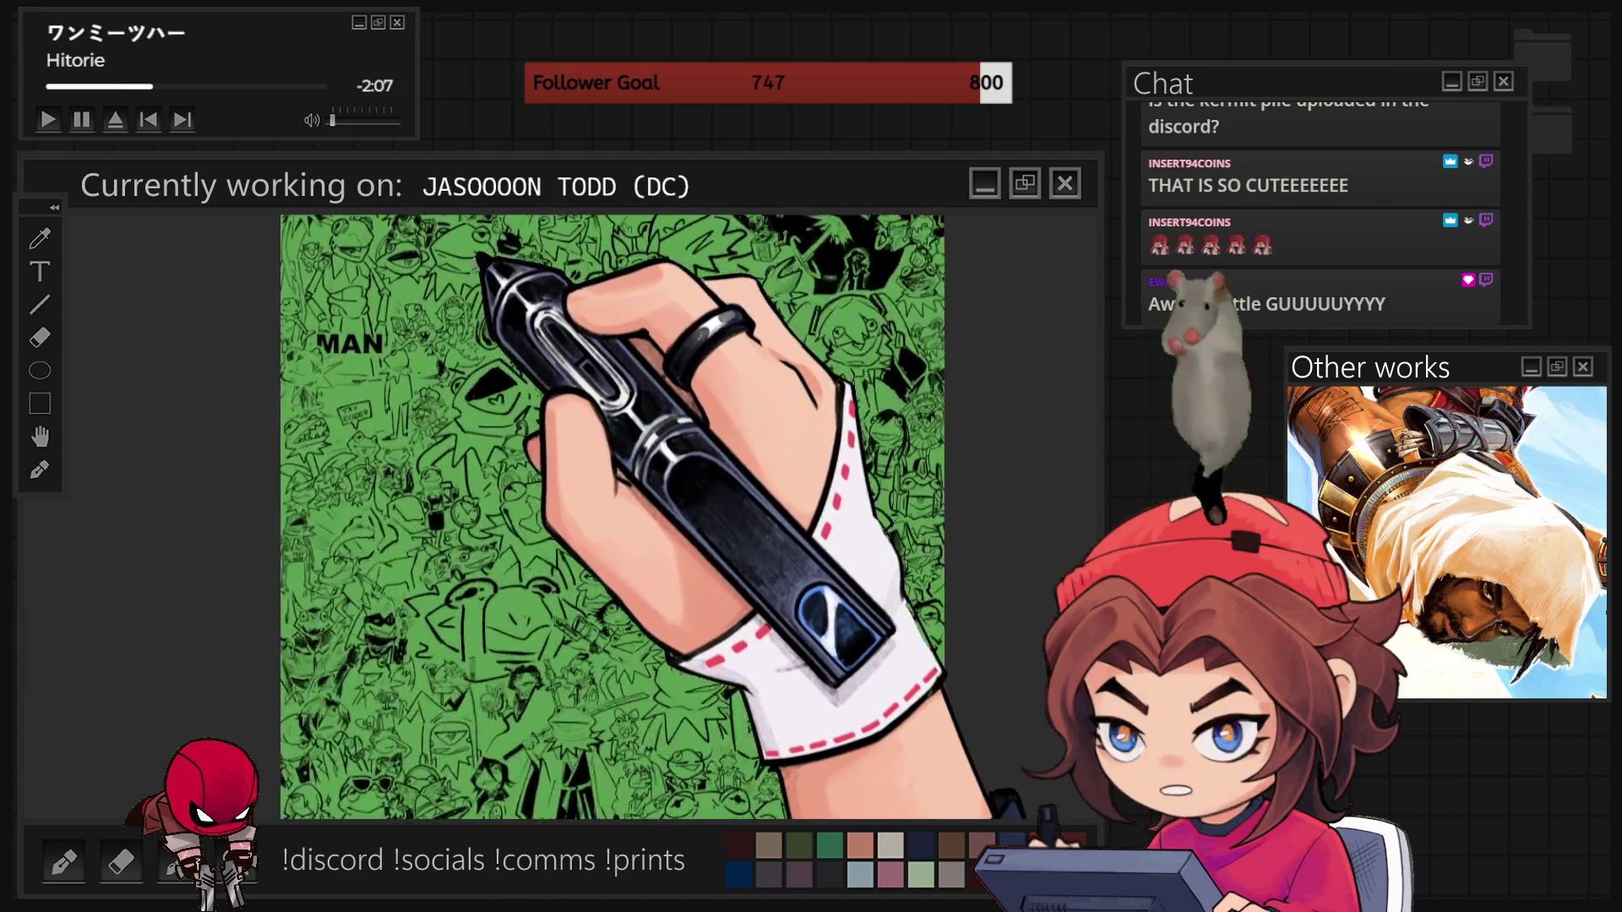
{"action": "mouse_move", "coordinate": [646, 466]}
{"action": "left_mouse_down"}
{"action": "mouse_move", "coordinate": [574, 512]}
{"action": "mouse_move", "coordinate": [541, 746]}
{"action": "mouse_move", "coordinate": [561, 463]}
{"action": "left_mouse_up"}
{"action": "mouse_move", "coordinate": [598, 652]}
{"action": "left_mouse_down"}
{"action": "mouse_move", "coordinate": [550, 470]}
{"action": "mouse_move", "coordinate": [653, 397]}
{"action": "mouse_move", "coordinate": [588, 246]}
{"action": "left_mouse_up"}
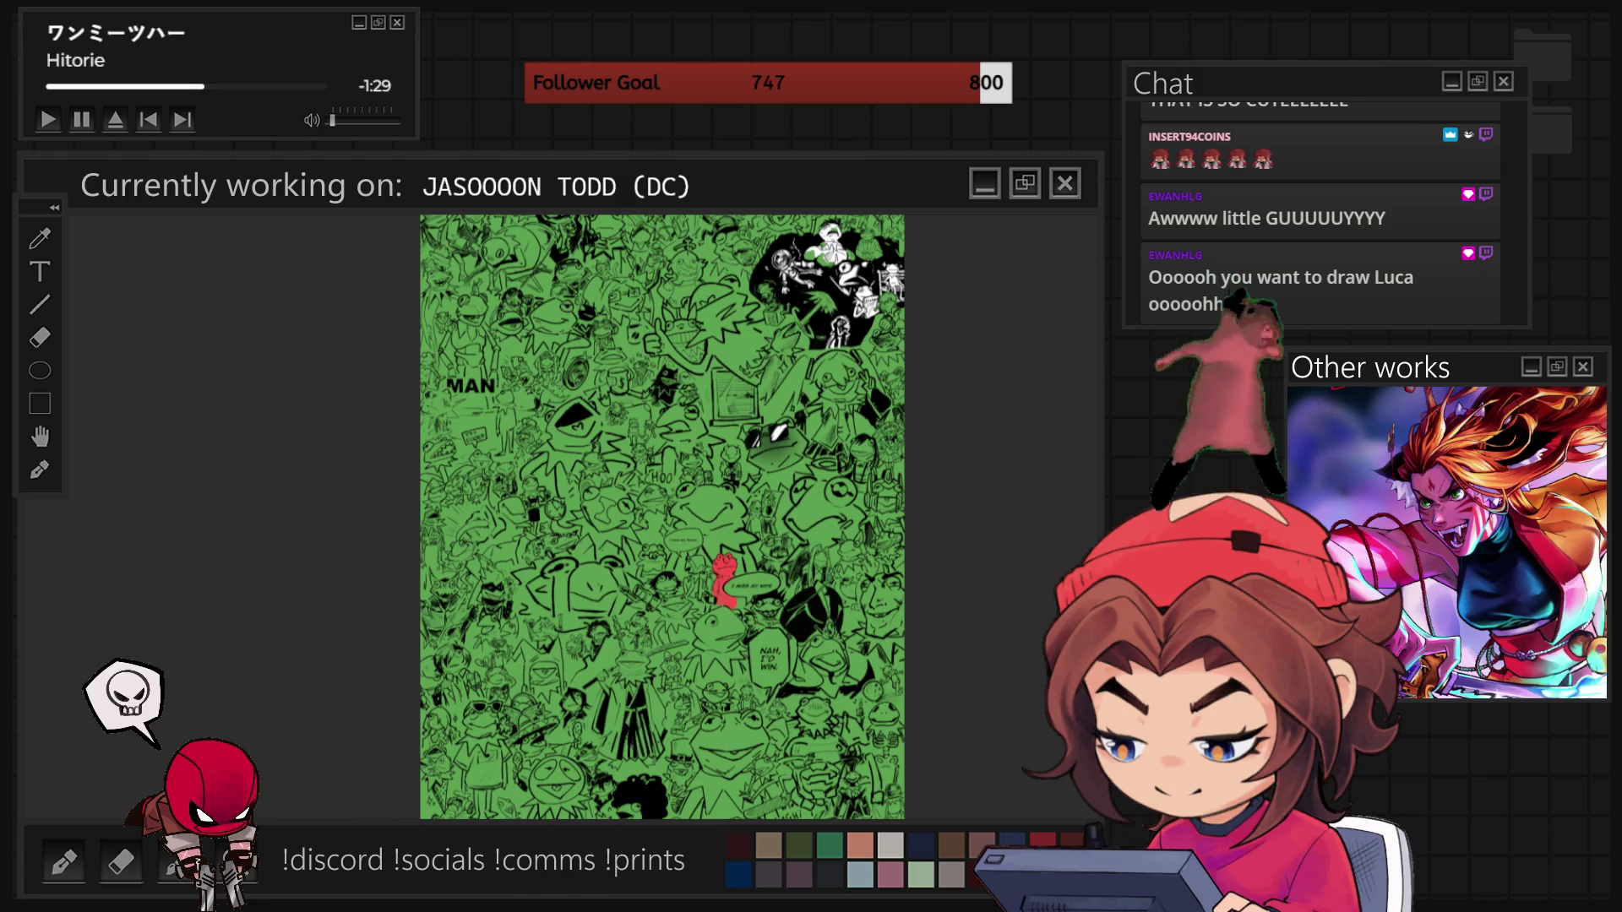
{"action": "key", "text": "ctrl+t"}
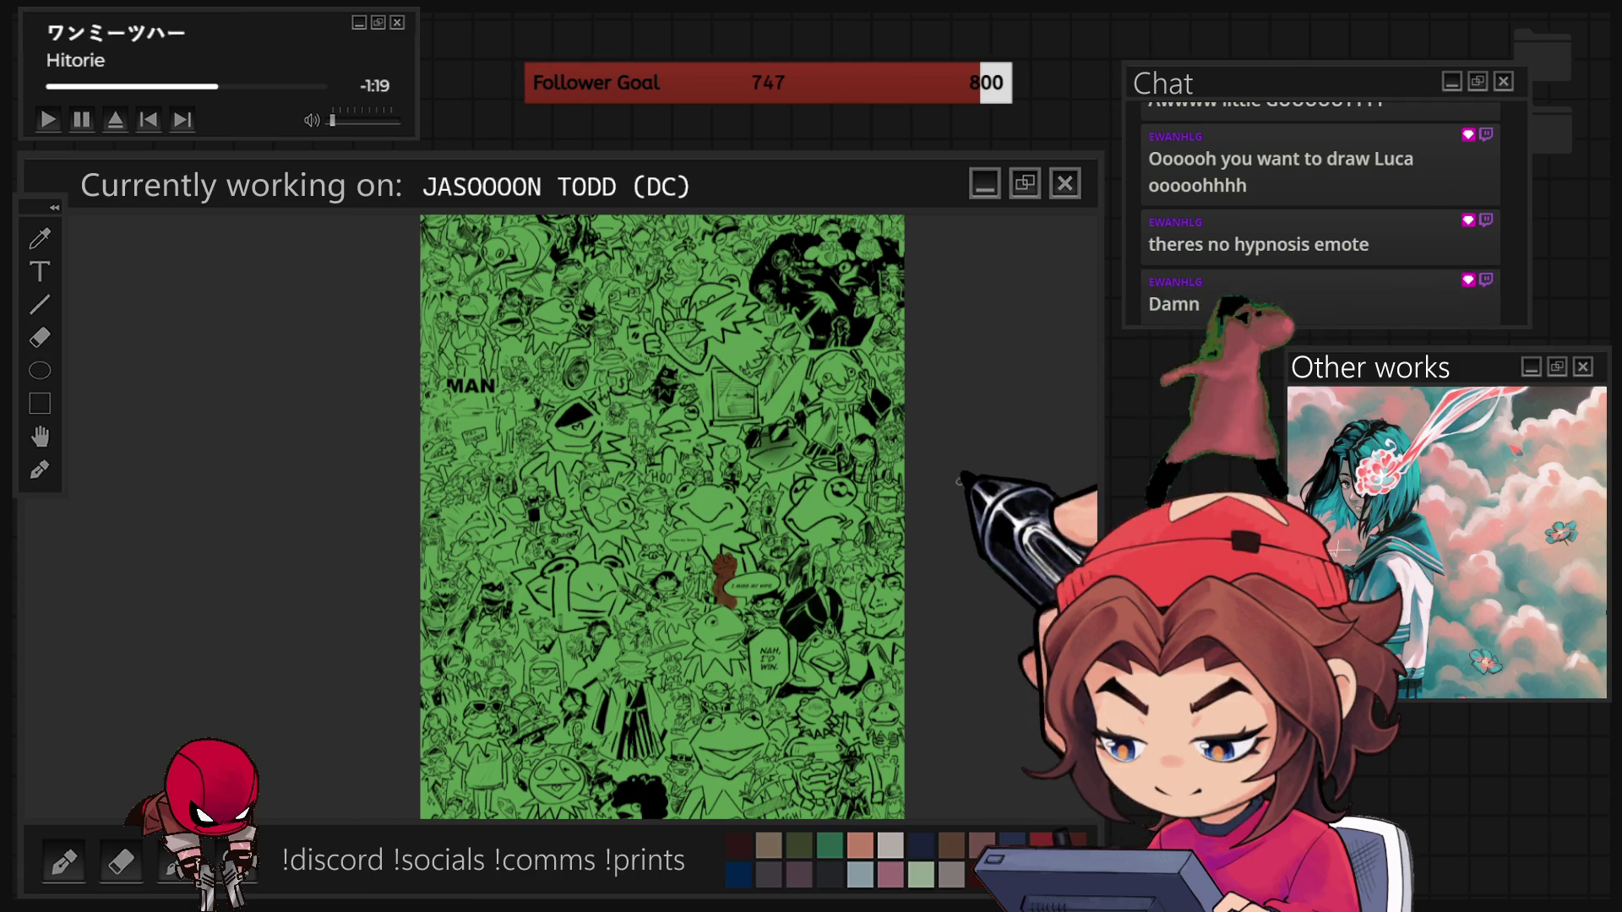
{"action": "scroll", "coordinate": [917, 458], "scroll_direction": "up", "scroll_amount": 1}
{"action": "scroll", "coordinate": [917, 459], "scroll_direction": "up", "scroll_amount": 2}
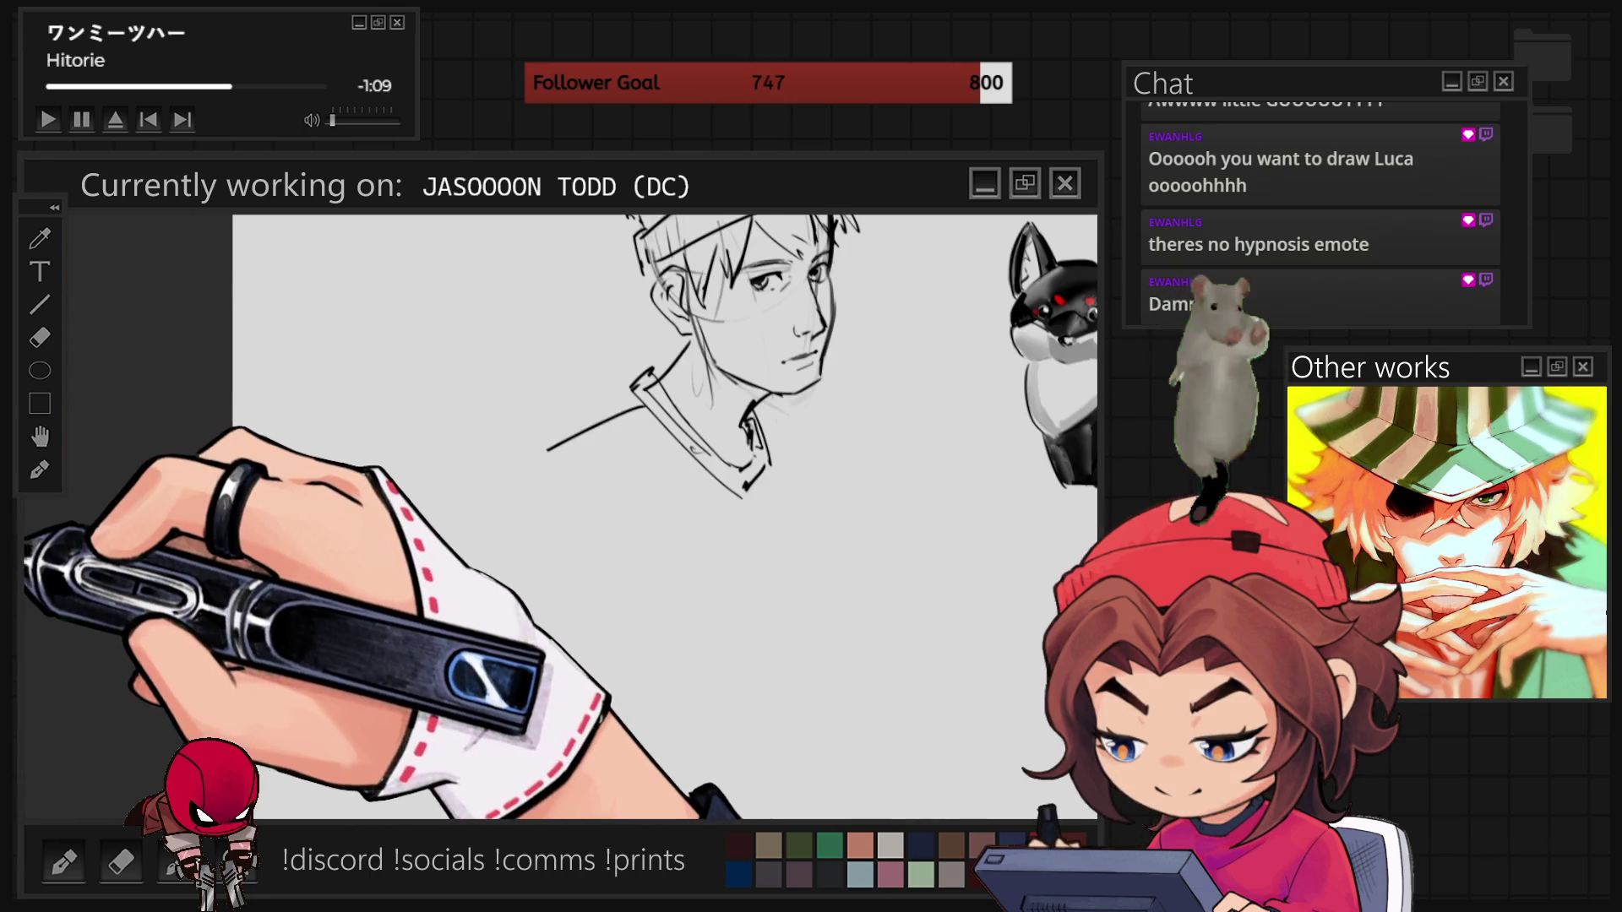
{"action": "scroll", "coordinate": [356, 791], "scroll_direction": "up", "scroll_amount": 5}
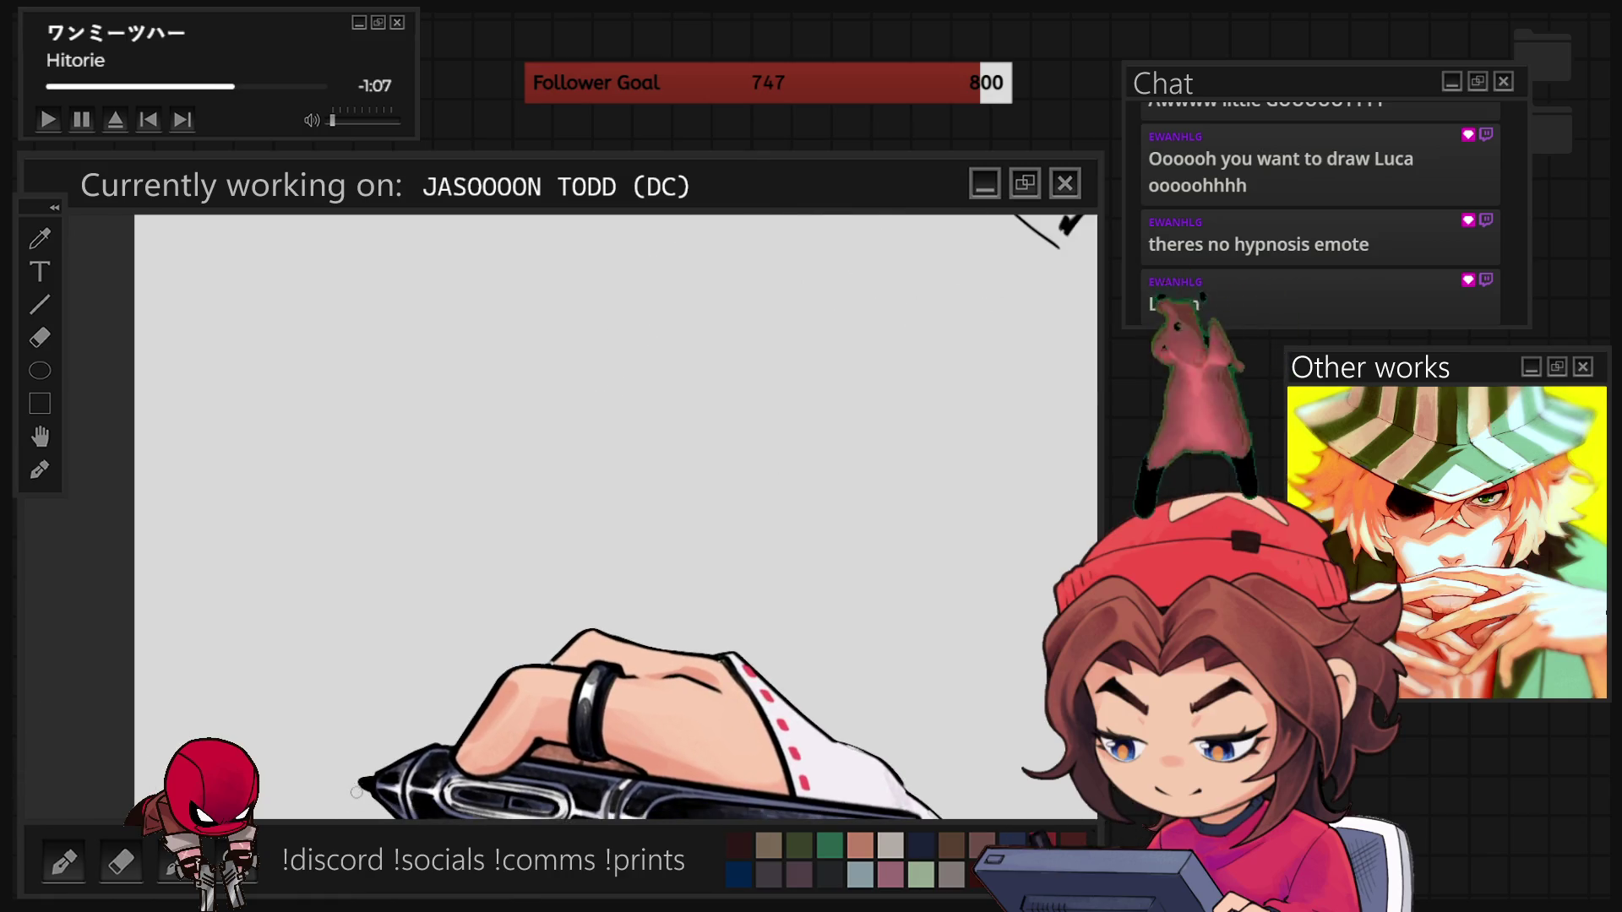
- Sketch the head circle, centre guide and jaw (redrawn after an undo), then the nose and hair
{"action": "mouse_move", "coordinate": [270, 440]}
{"action": "left_mouse_down"}
{"action": "mouse_move", "coordinate": [525, 363]}
{"action": "mouse_move", "coordinate": [456, 592]}
{"action": "left_mouse_up"}
{"action": "left_click_drag", "start_coordinate": [378, 351], "coordinate": [360, 726]}
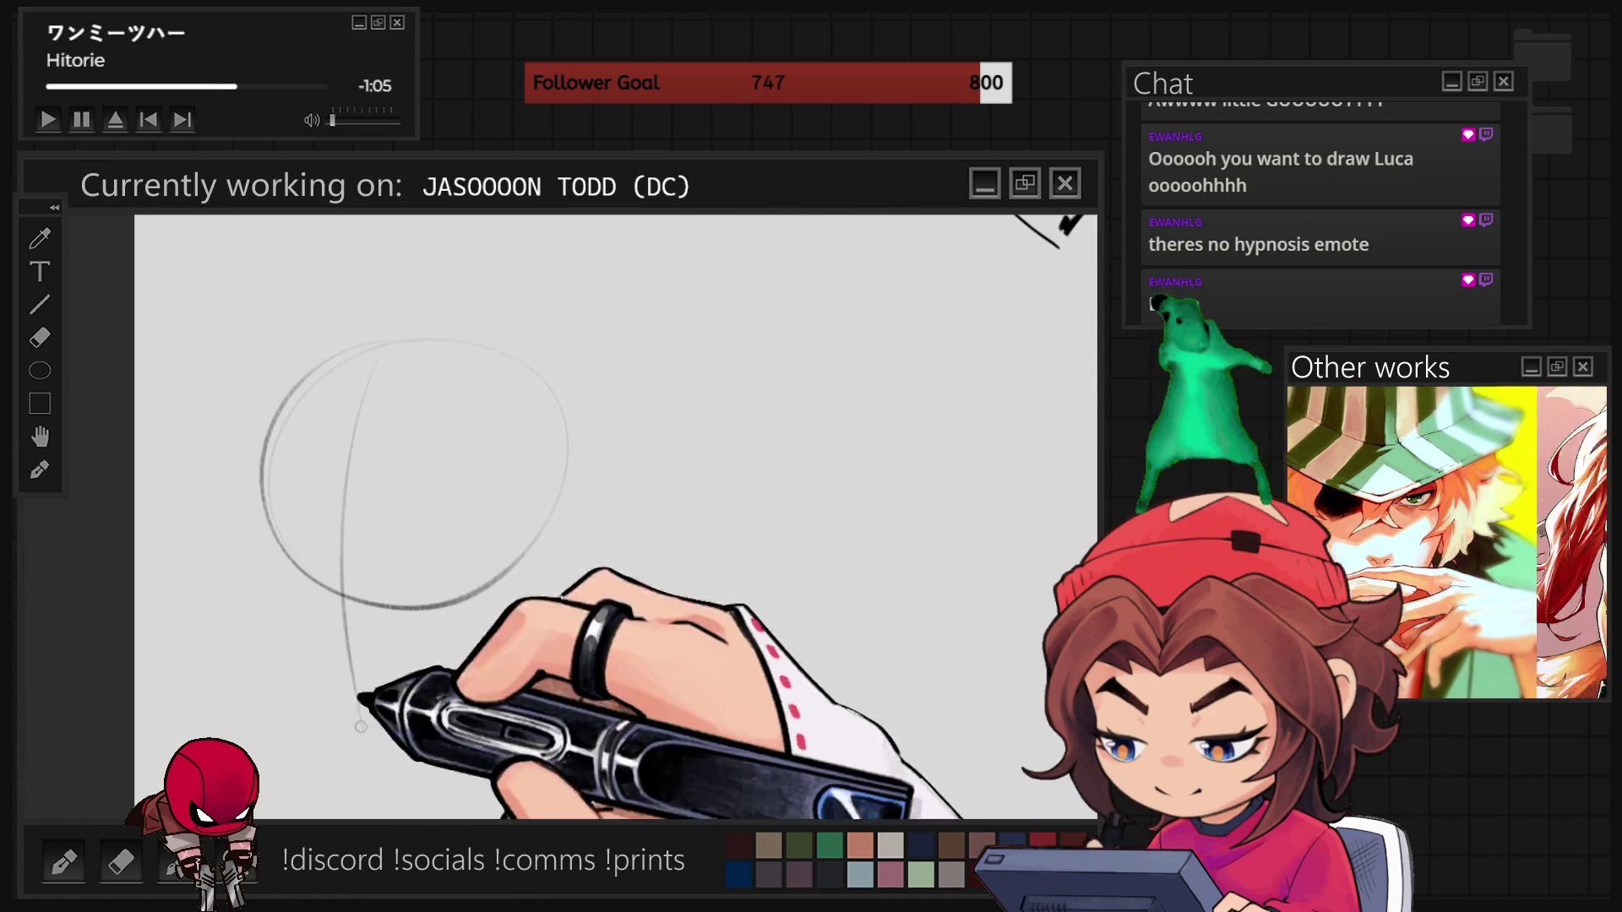
{"action": "left_click_drag", "start_coordinate": [315, 482], "coordinate": [306, 673]}
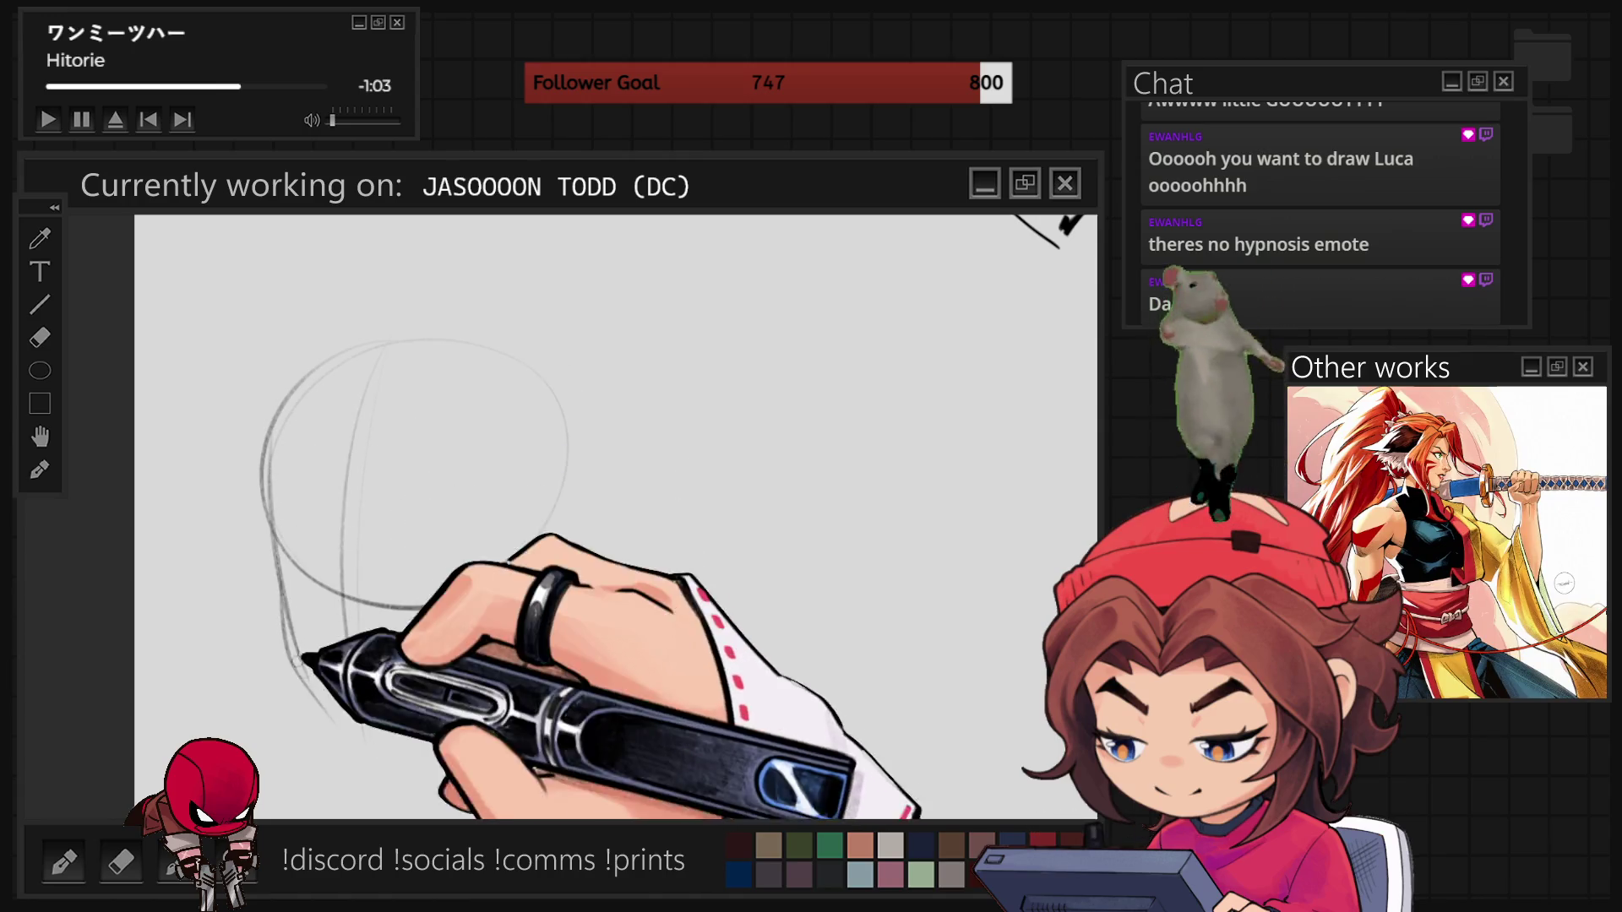
{"action": "key", "text": "ctrl+z"}
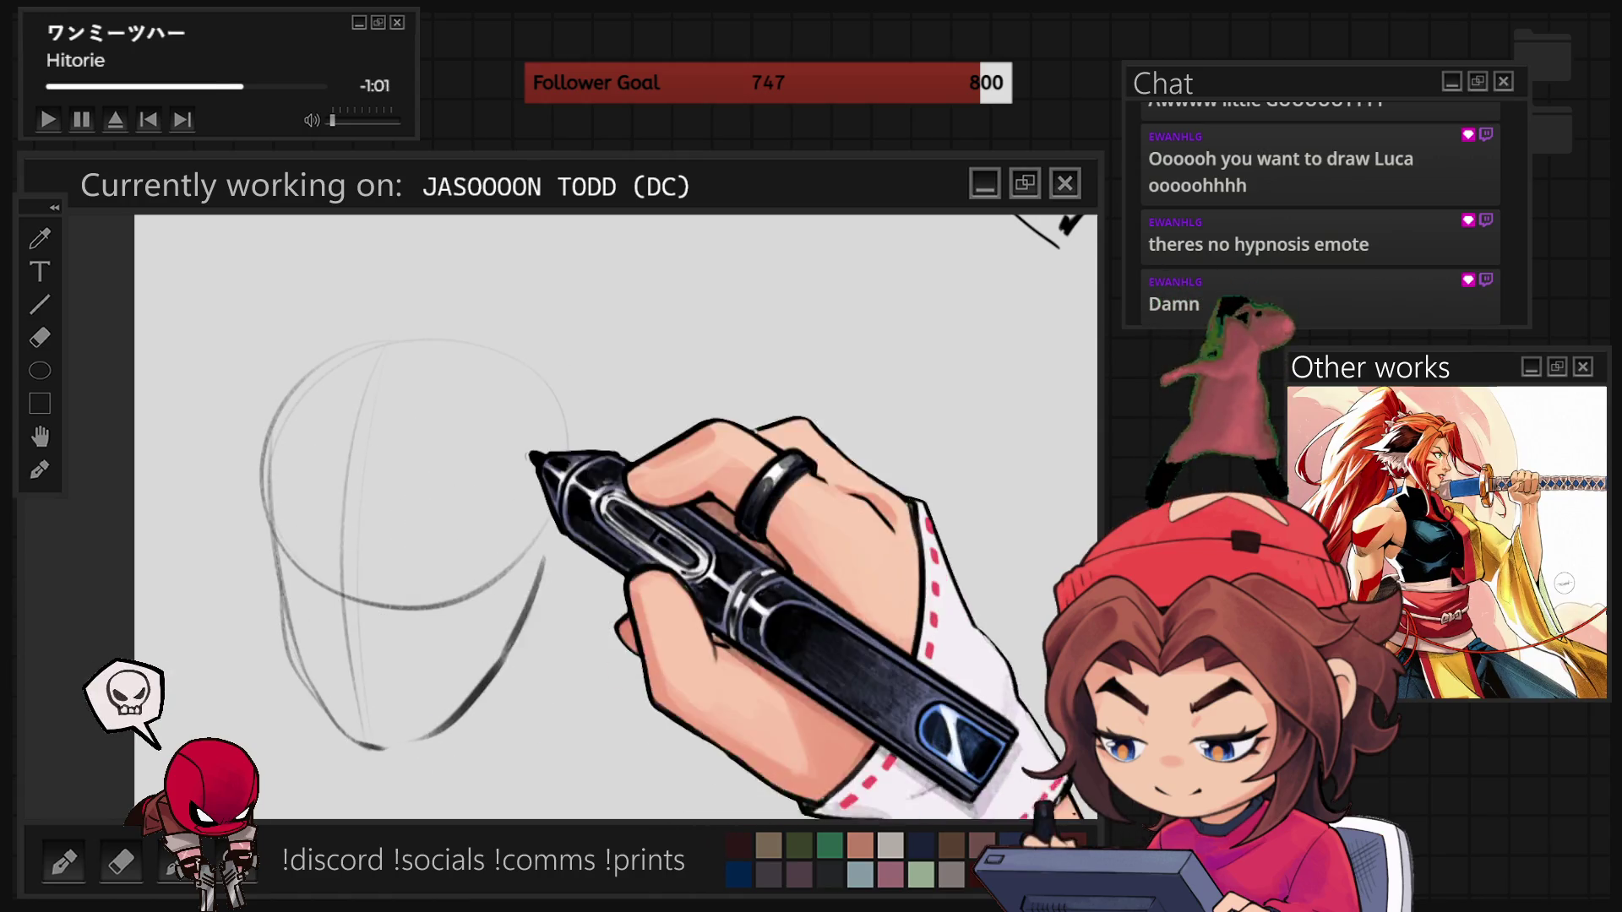
{"action": "left_click_drag", "start_coordinate": [441, 728], "coordinate": [592, 595]}
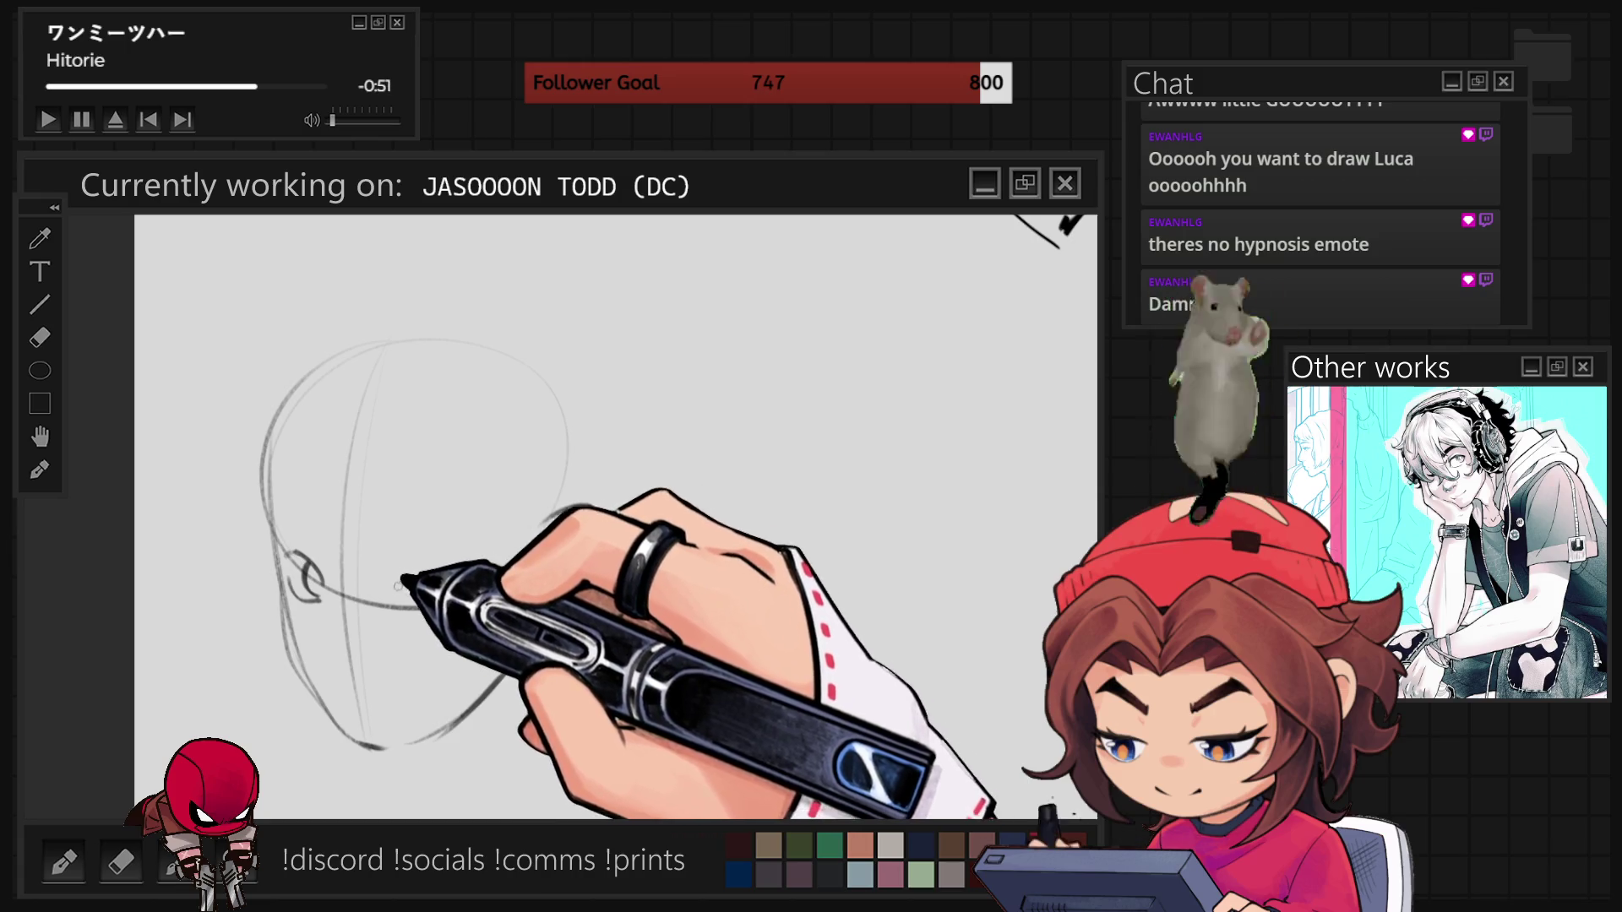
{"action": "left_click_drag", "start_coordinate": [388, 591], "coordinate": [430, 582]}
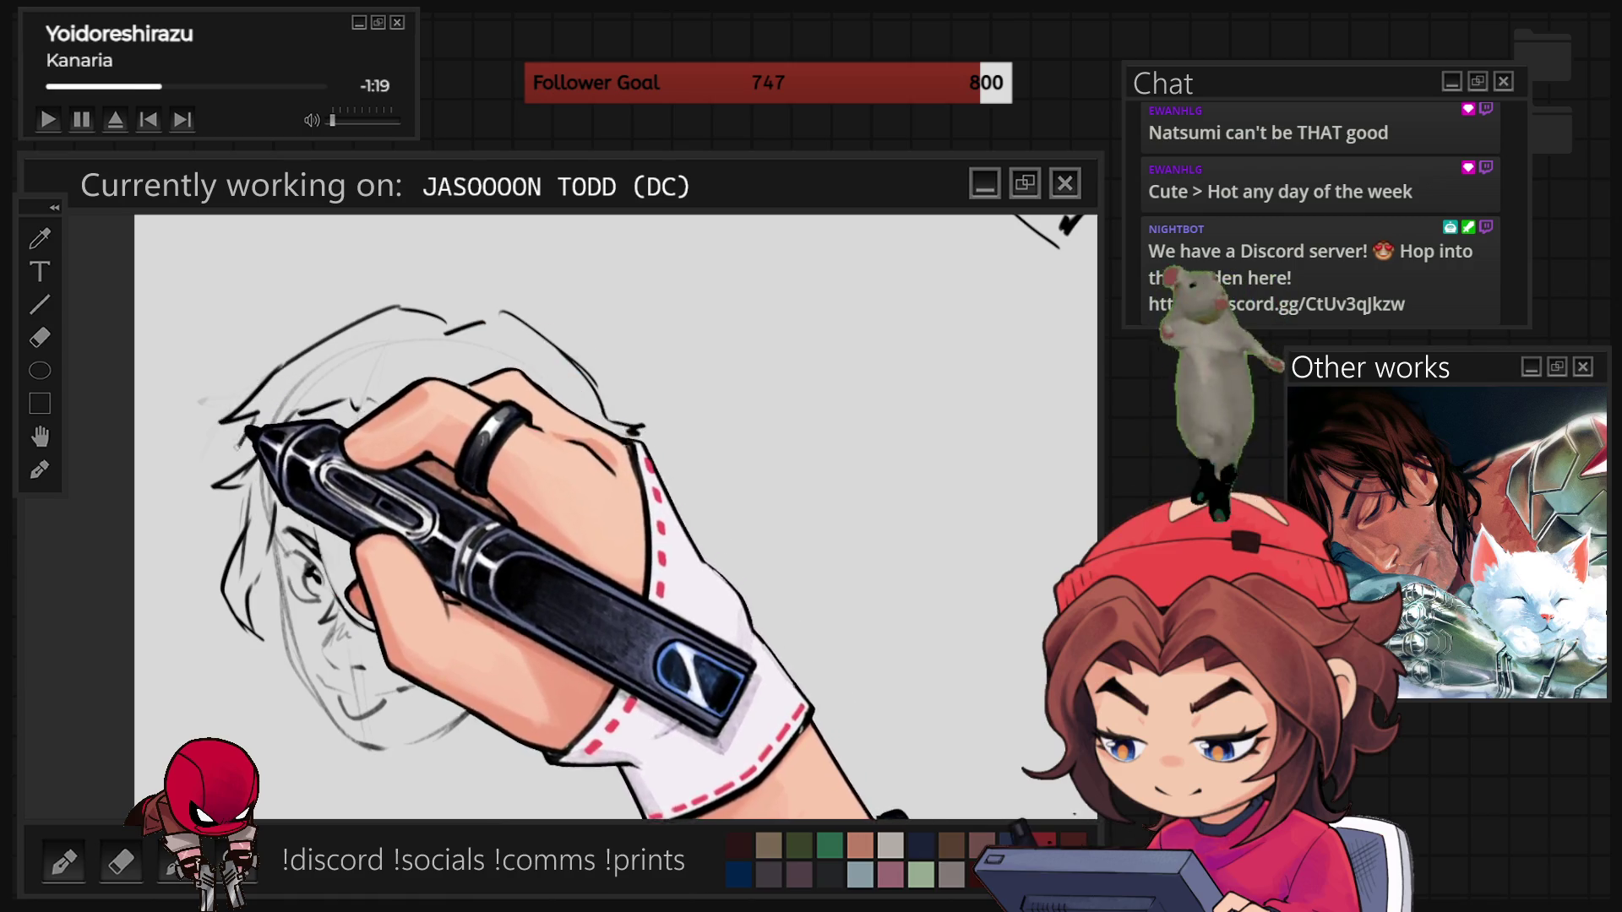
{"action": "mouse_move", "coordinate": [632, 458]}
{"action": "left_mouse_down"}
{"action": "mouse_move", "coordinate": [640, 545]}
{"action": "mouse_move", "coordinate": [622, 621]}
{"action": "mouse_move", "coordinate": [597, 632]}
{"action": "left_mouse_up"}
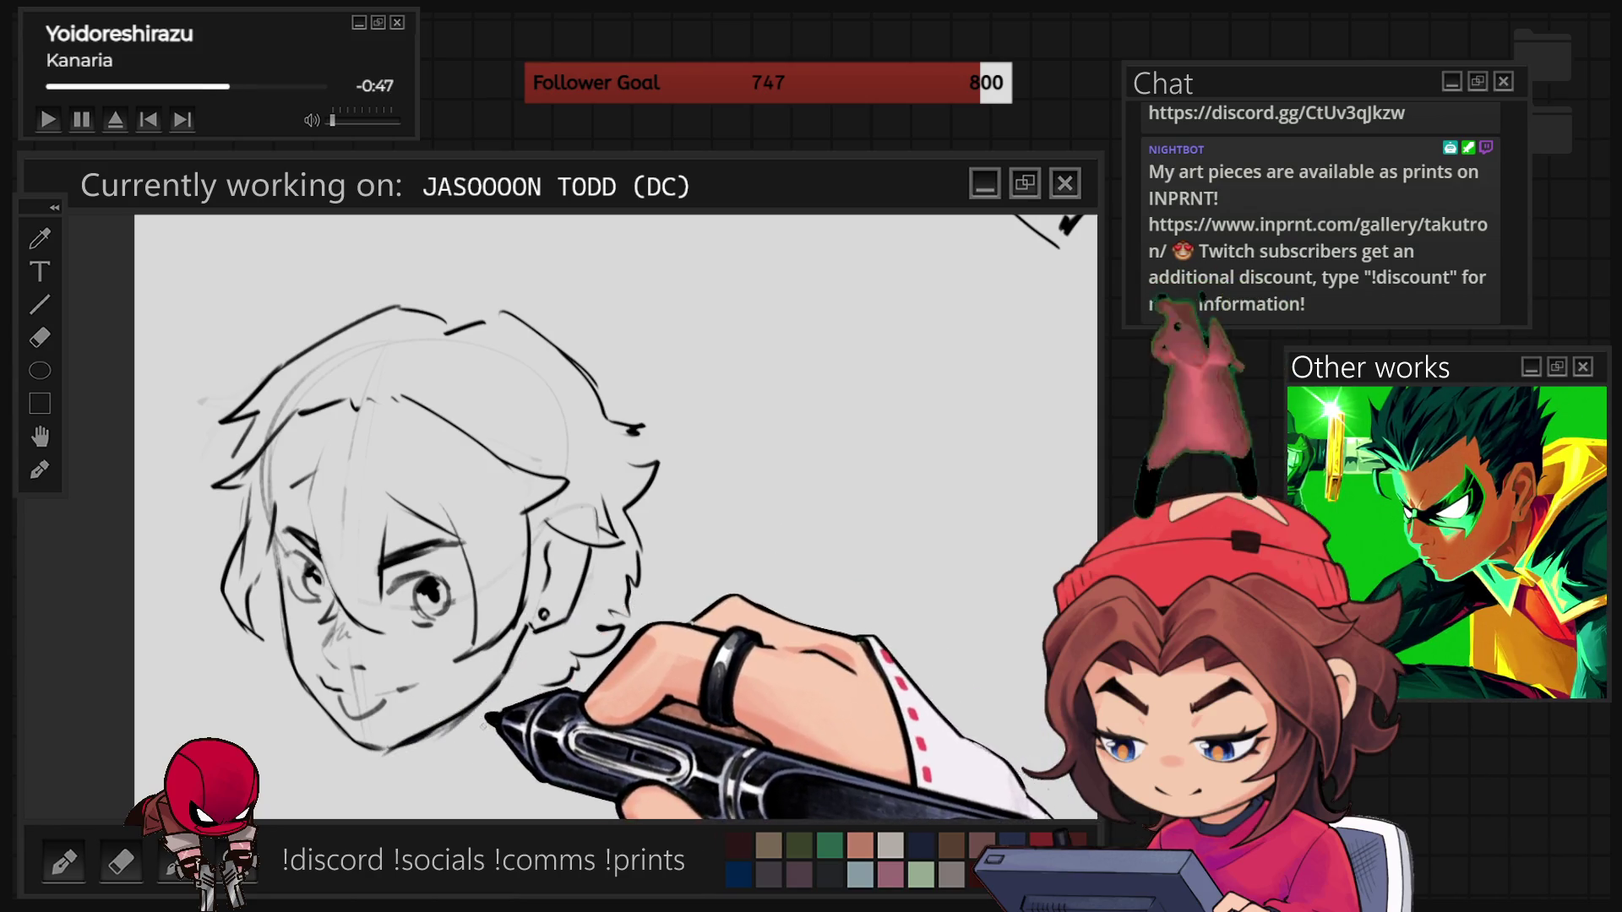
- Add a curved strand to the young man's hair sketch
{"action": "mouse_move", "coordinate": [427, 264]}
{"action": "left_mouse_down"}
{"action": "mouse_move", "coordinate": [452, 328]}
{"action": "mouse_move", "coordinate": [642, 431]}
{"action": "left_mouse_up"}
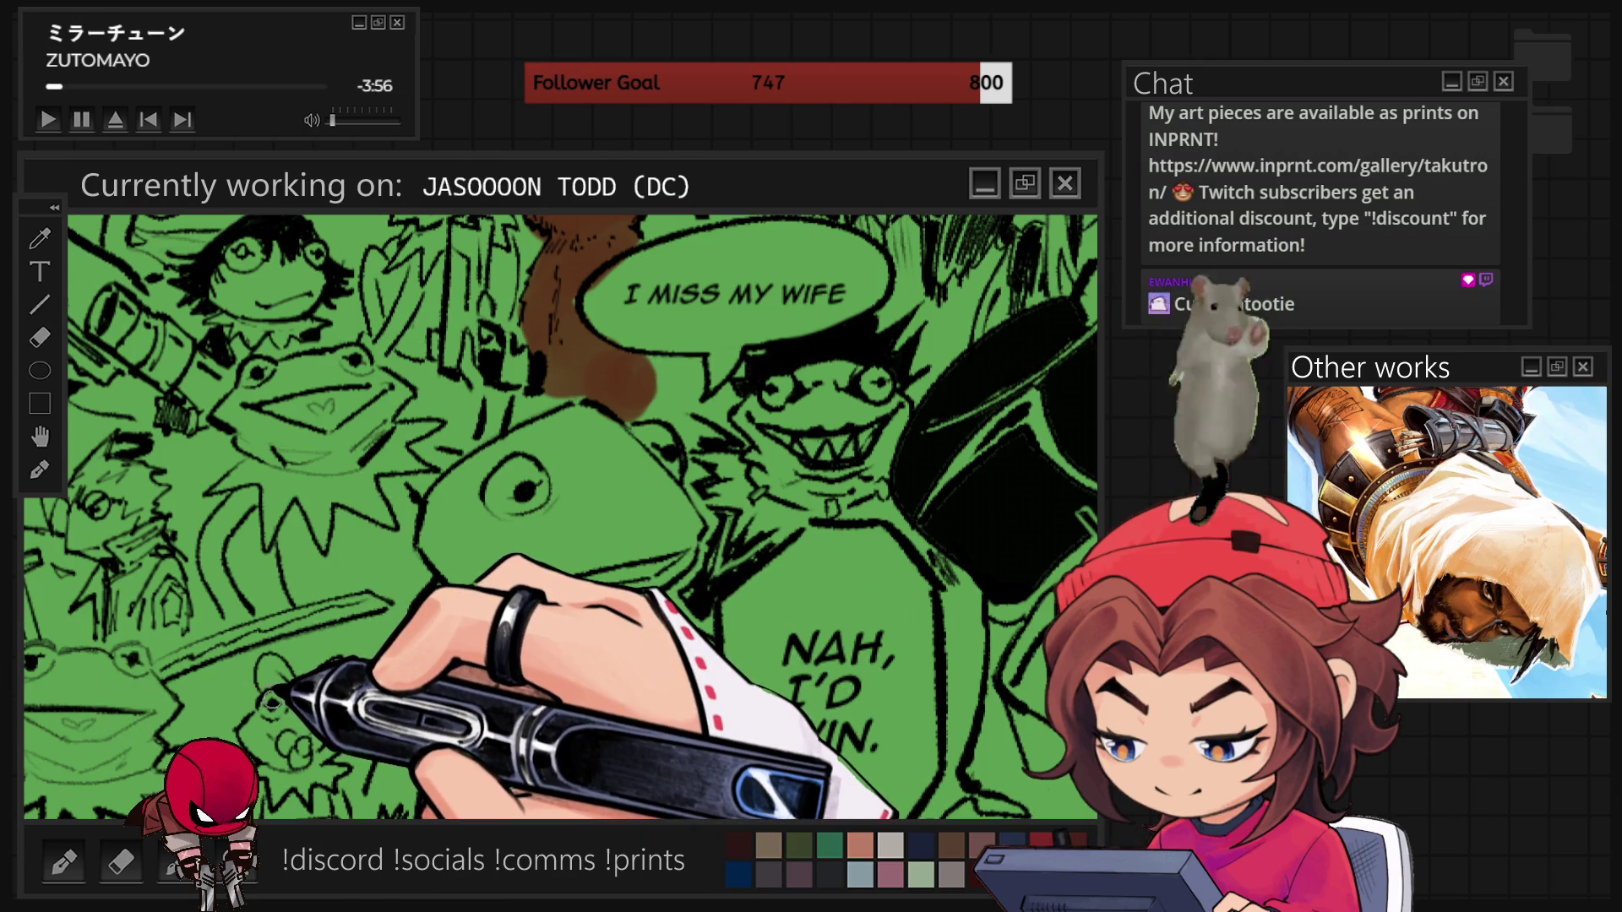
- Shade Kermit's lower jaw a darker green with a smaller brush, then fit the drawing to view
{"action": "key", "text": "bracketleft"}
{"action": "key", "text": "bracketleft"}
{"action": "key", "text": "bracketleft"}
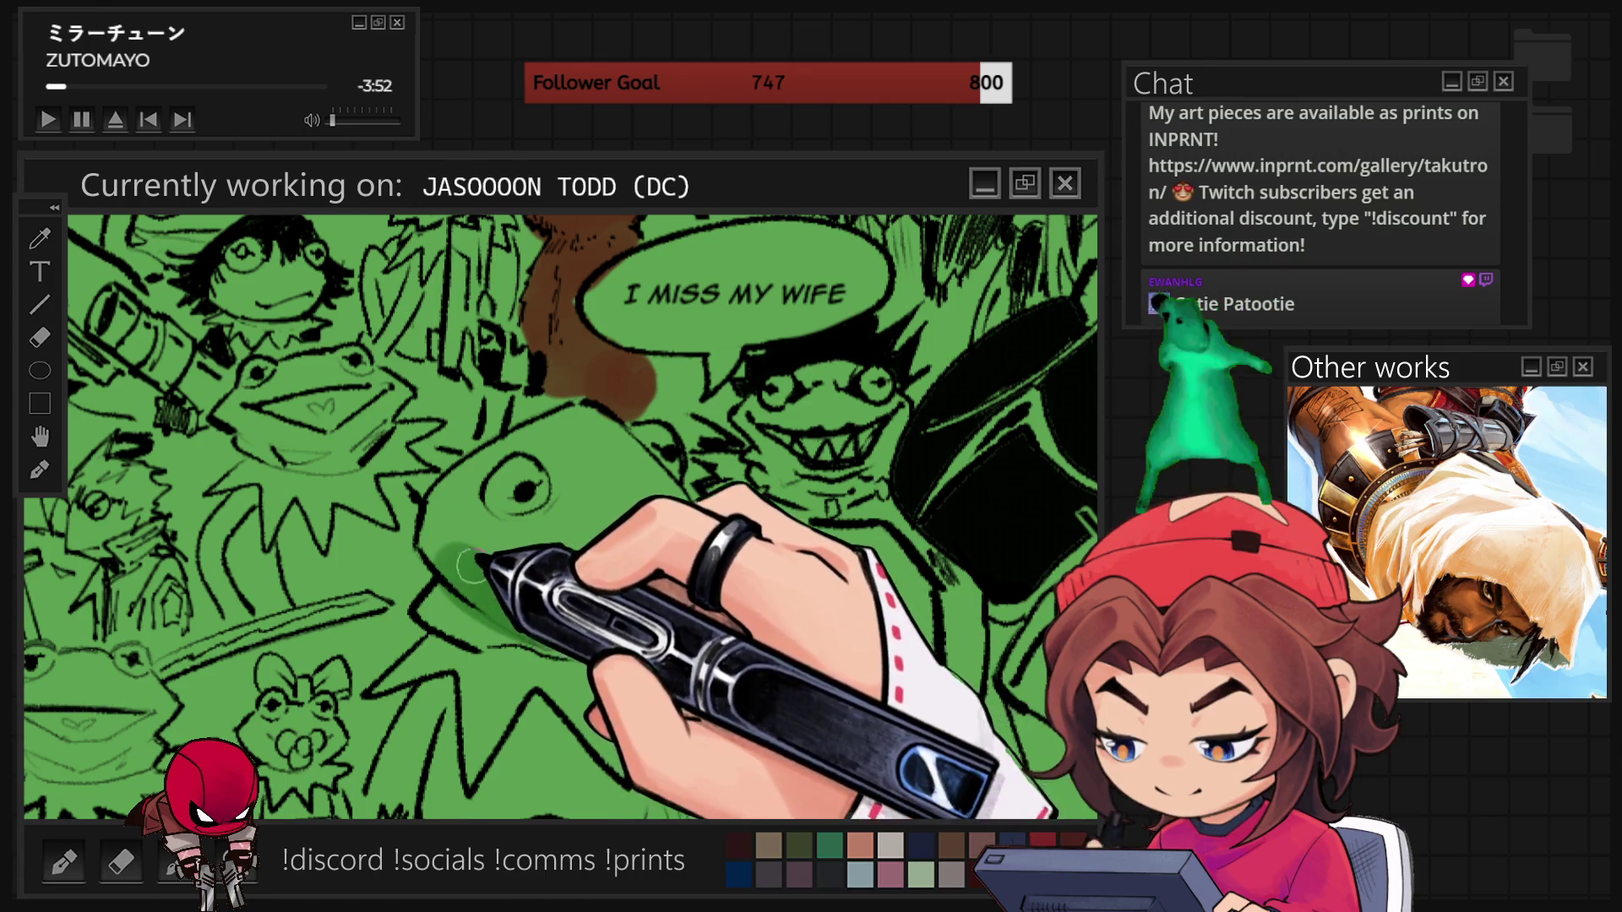
{"action": "left_click_drag", "start_coordinate": [521, 636], "coordinate": [634, 582]}
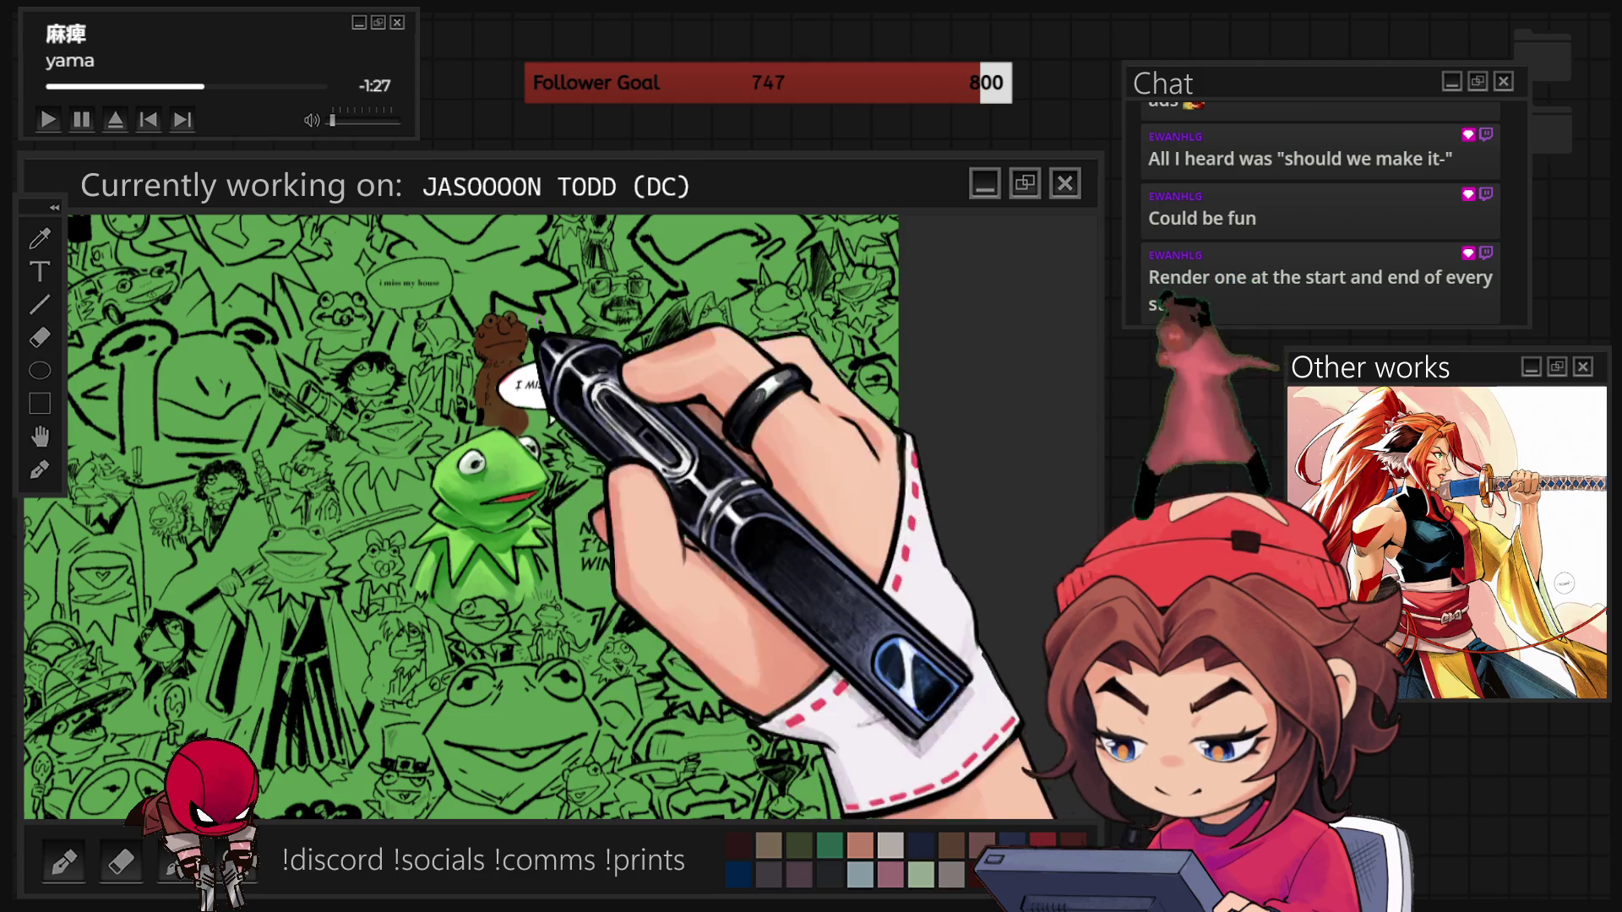
{"action": "key", "text": "ctrl+0"}
{"action": "scroll", "coordinate": [598, 640], "scroll_direction": "down", "scroll_amount": 2}
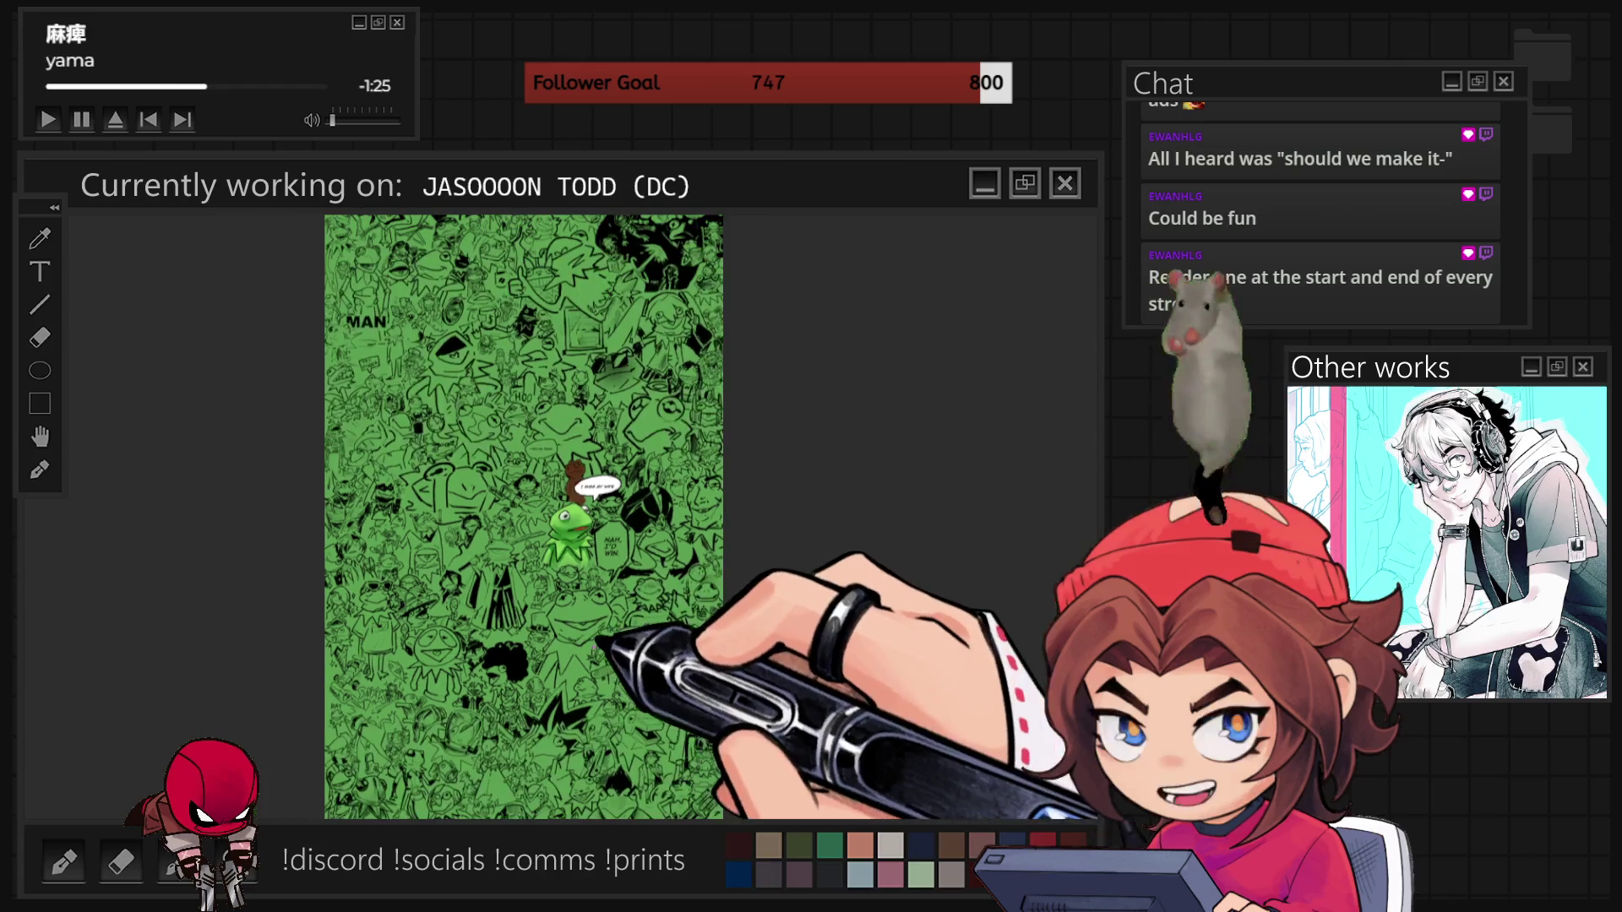
{"action": "scroll", "coordinate": [434, 450], "scroll_direction": "up", "scroll_amount": 2}
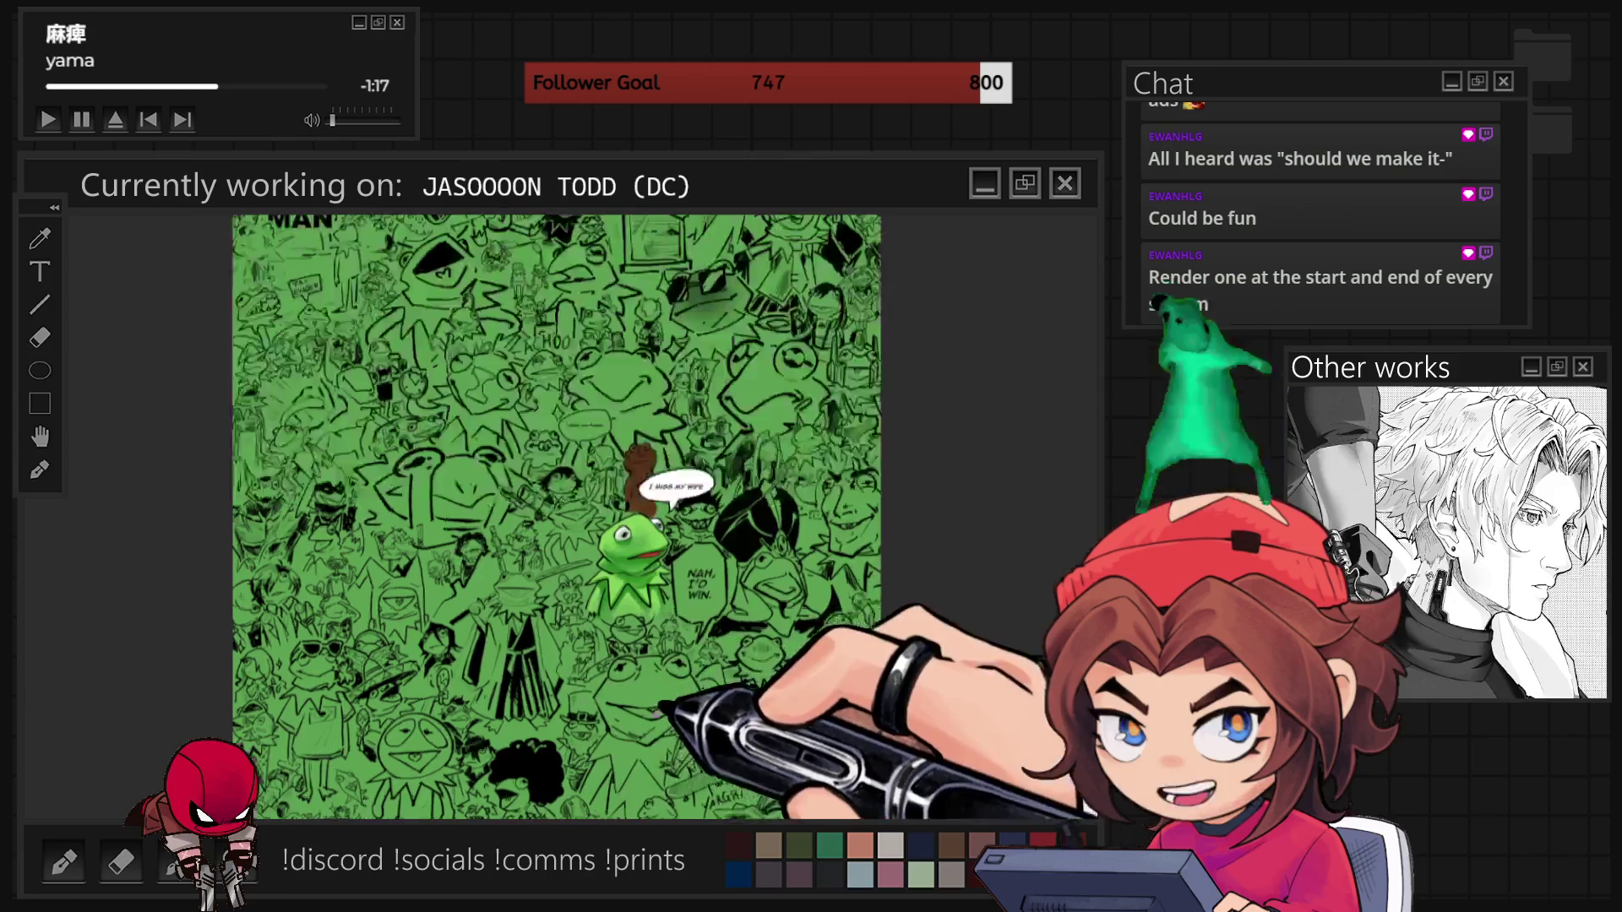
{"action": "scroll", "coordinate": [626, 558], "scroll_direction": "up", "scroll_amount": 3}
{"action": "scroll", "coordinate": [538, 574], "scroll_direction": "down", "scroll_amount": 3}
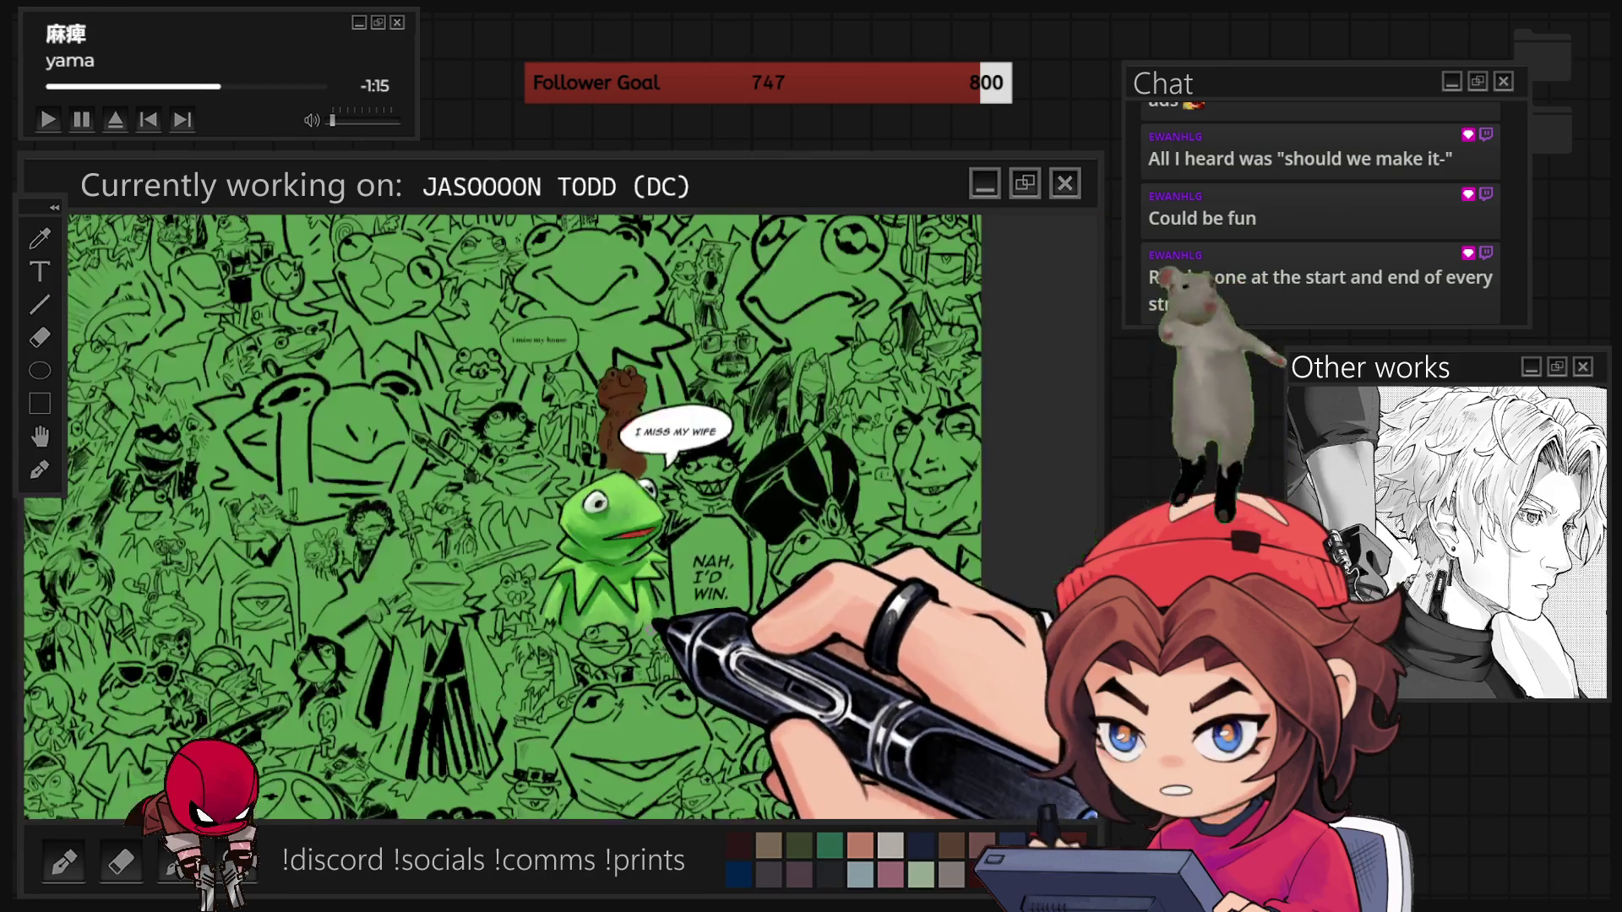